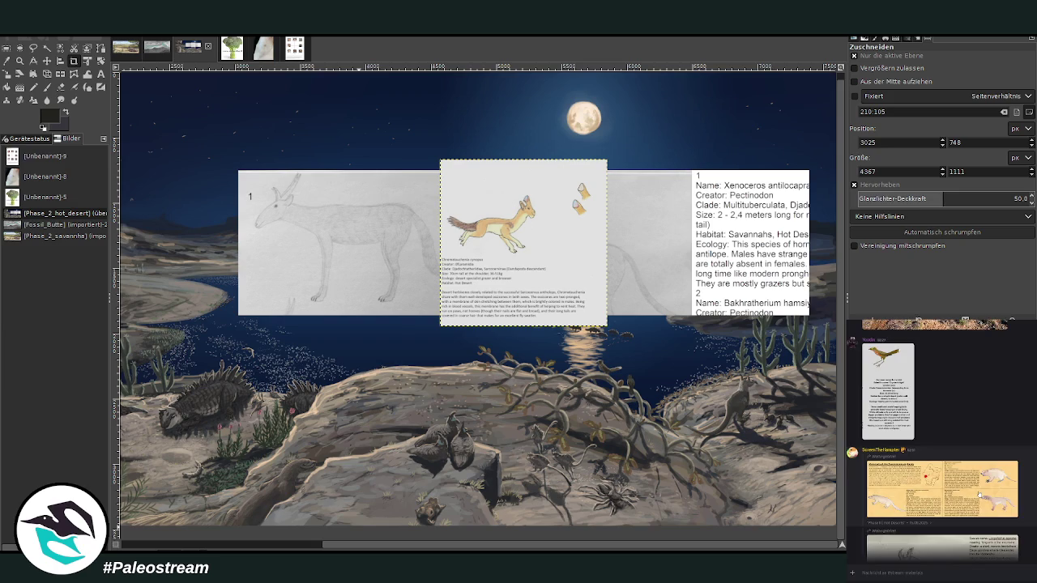
Step: Browse the chat's reference images: creature sheet, Seychelles mammals, worm salamander and red-cross sketch
click(978, 495)
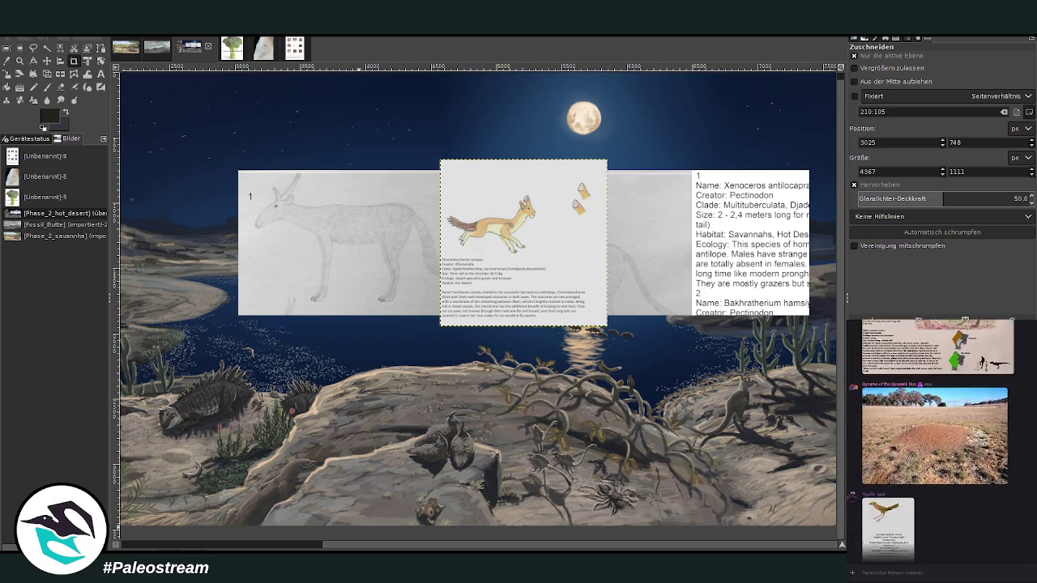
scroll(937, 437, up, 5)
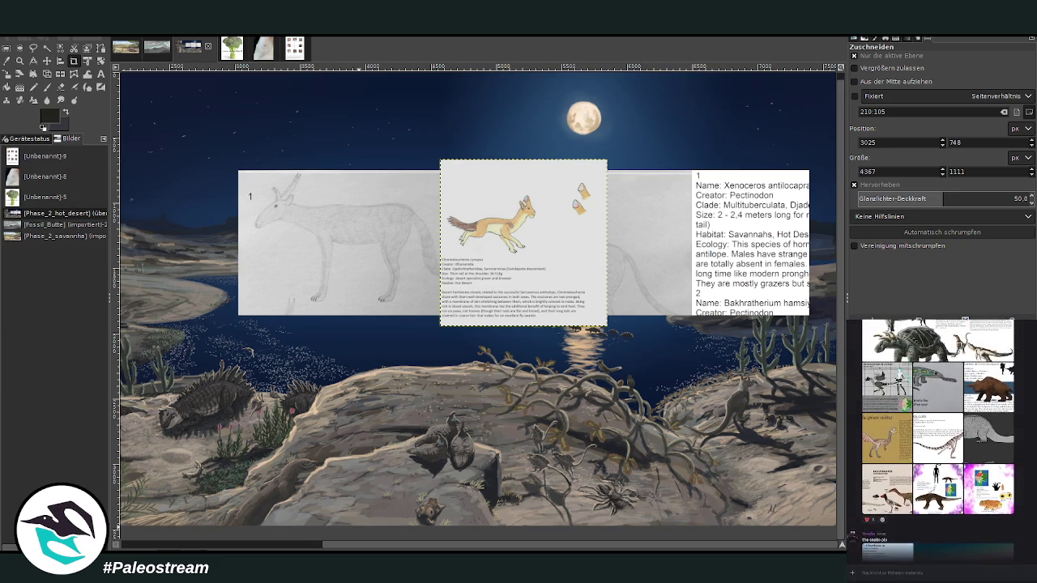
scroll(937, 438, up, 3)
scroll(937, 437, up, 3)
scroll(937, 437, up, 2)
scroll(937, 437, up, 2)
scroll(937, 437, up, 2)
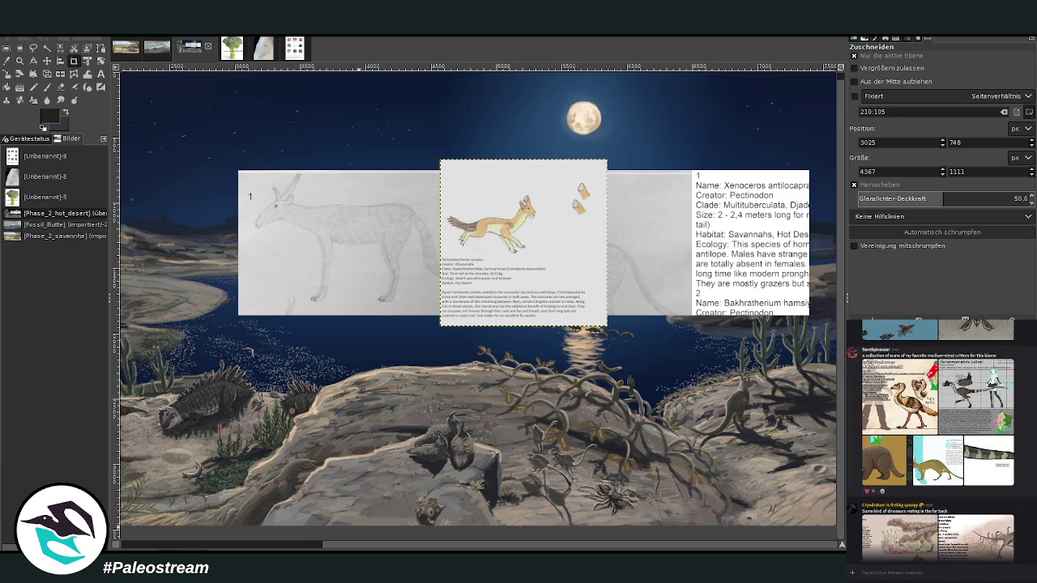
scroll(937, 438, up, 2)
scroll(937, 437, up, 2)
scroll(937, 437, up, 2)
scroll(937, 437, up, 2)
scroll(937, 437, down, 2)
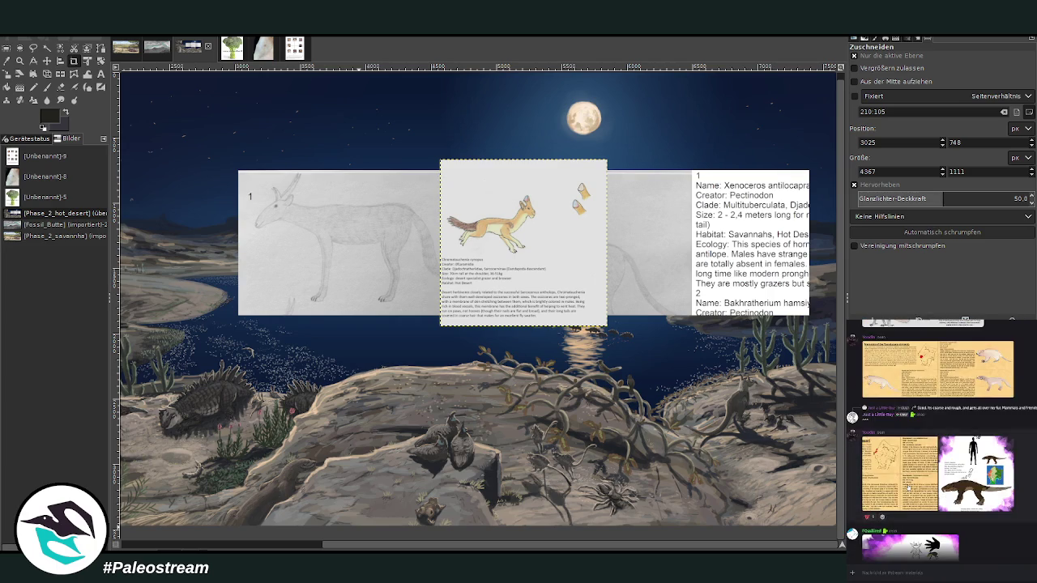
click(937, 368)
click(982, 530)
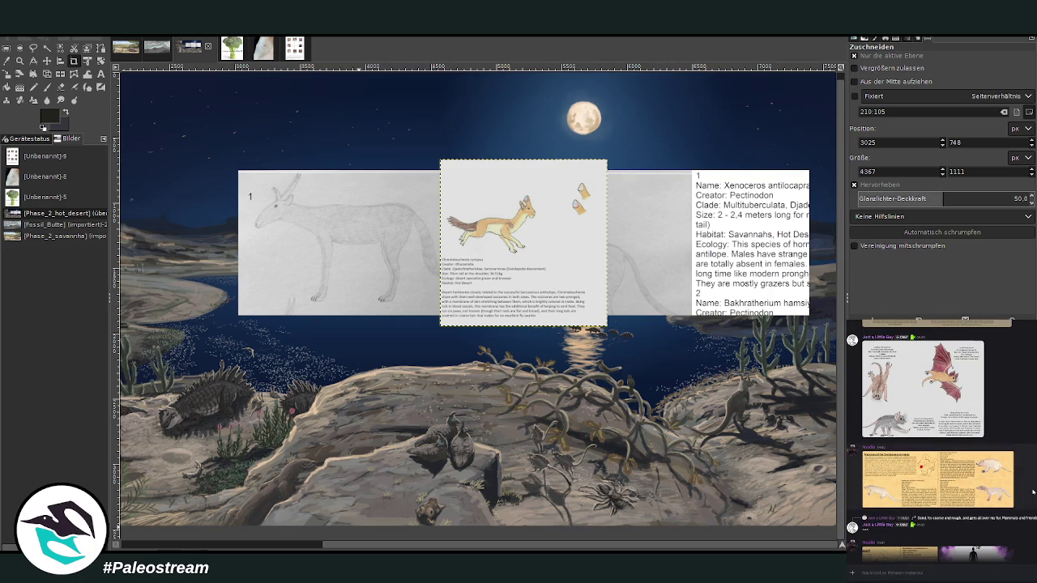
scroll(1033, 491, up, 1)
scroll(1033, 491, up, 2)
scroll(1032, 491, up, 2)
scroll(1033, 491, up, 2)
scroll(1033, 491, up, 2)
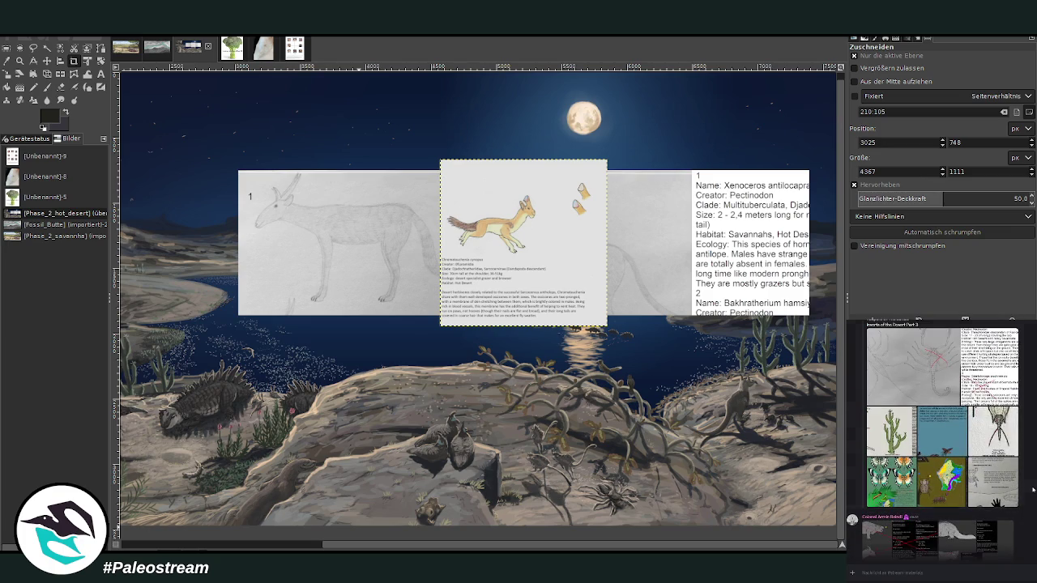
scroll(1033, 490, up, 2)
scroll(1033, 490, up, 2)
scroll(1032, 490, up, 2)
scroll(1033, 490, up, 2)
scroll(1033, 489, up, 2)
scroll(1033, 489, up, 2)
scroll(1033, 489, up, 2)
scroll(1033, 490, up, 2)
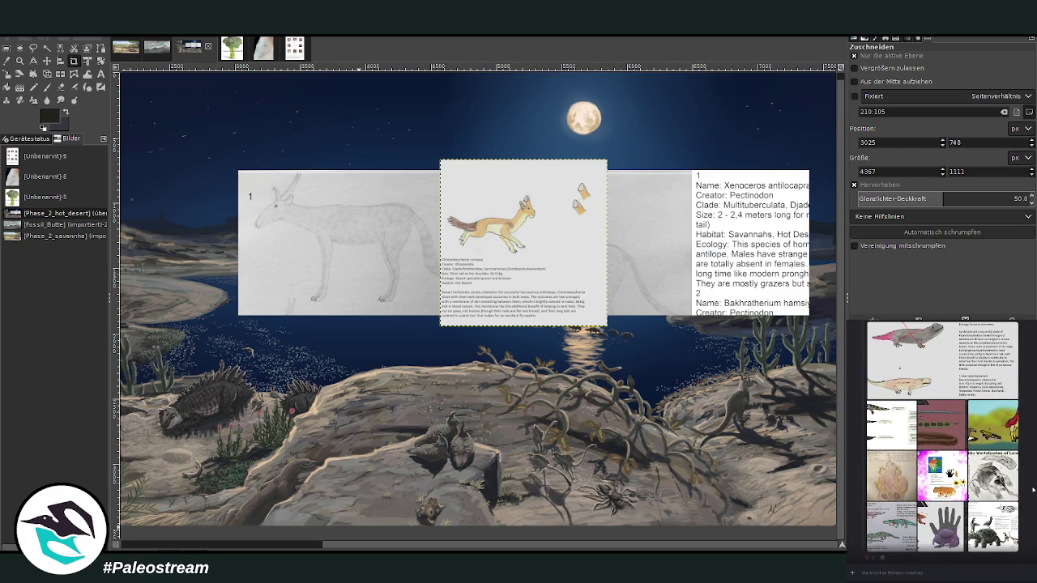
scroll(1033, 489, up, 2)
scroll(1033, 489, up, 2)
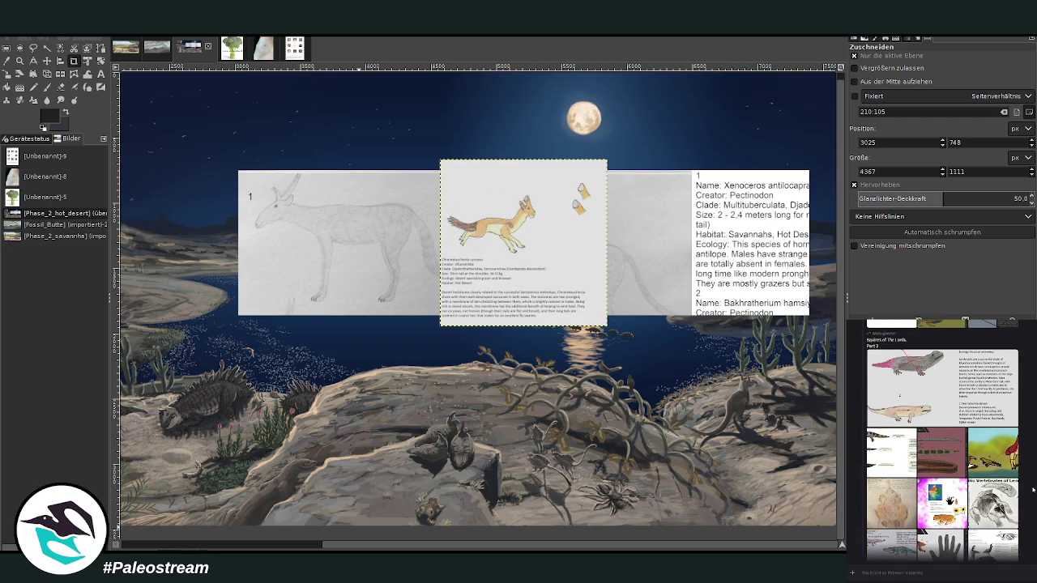
scroll(1033, 489, up, 2)
click(904, 356)
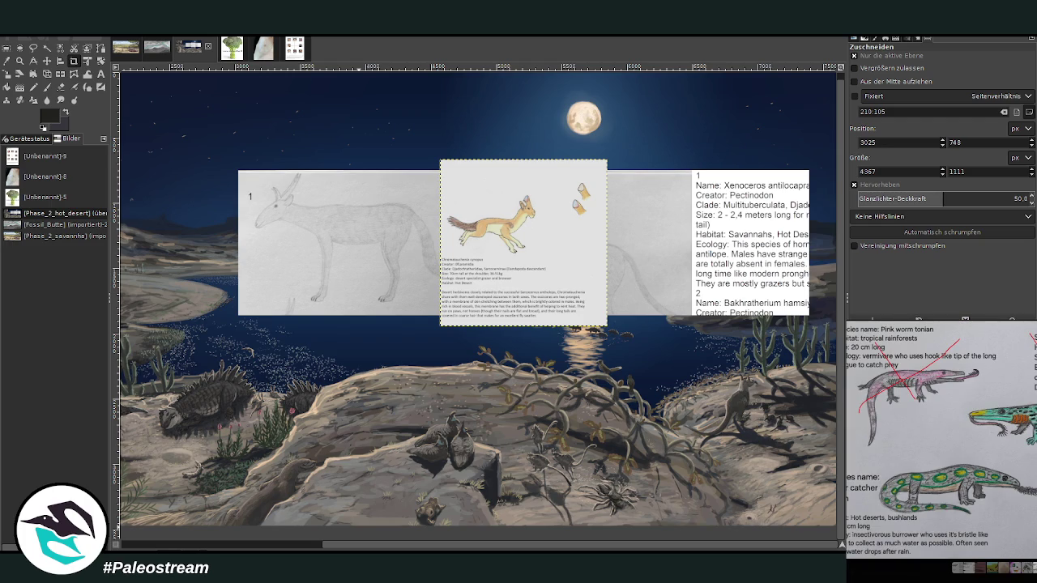
key(Escape)
scroll(941, 441, up, 2)
scroll(941, 441, up, 2)
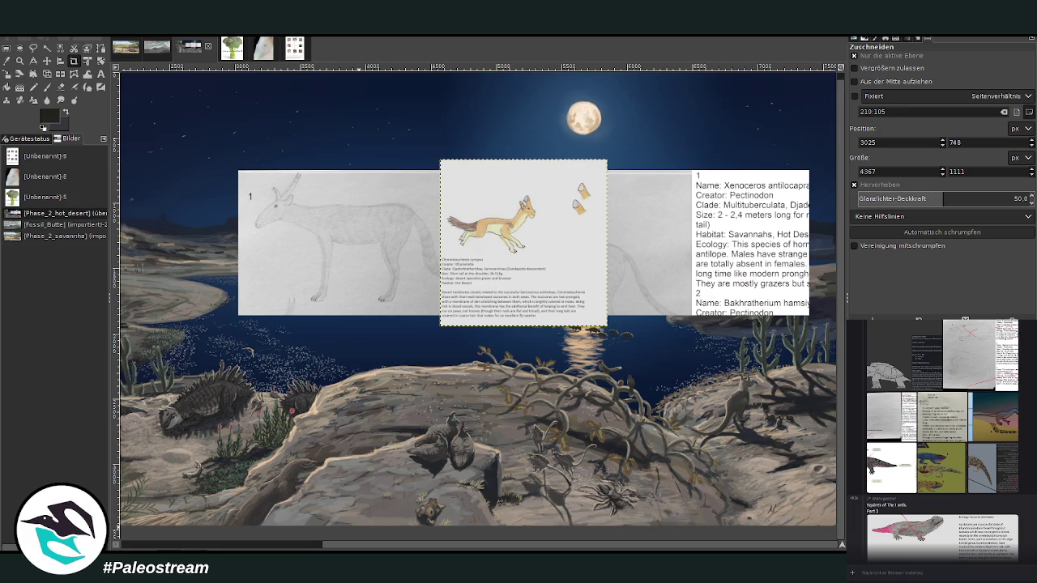
scroll(932, 437, up, 1)
click(896, 446)
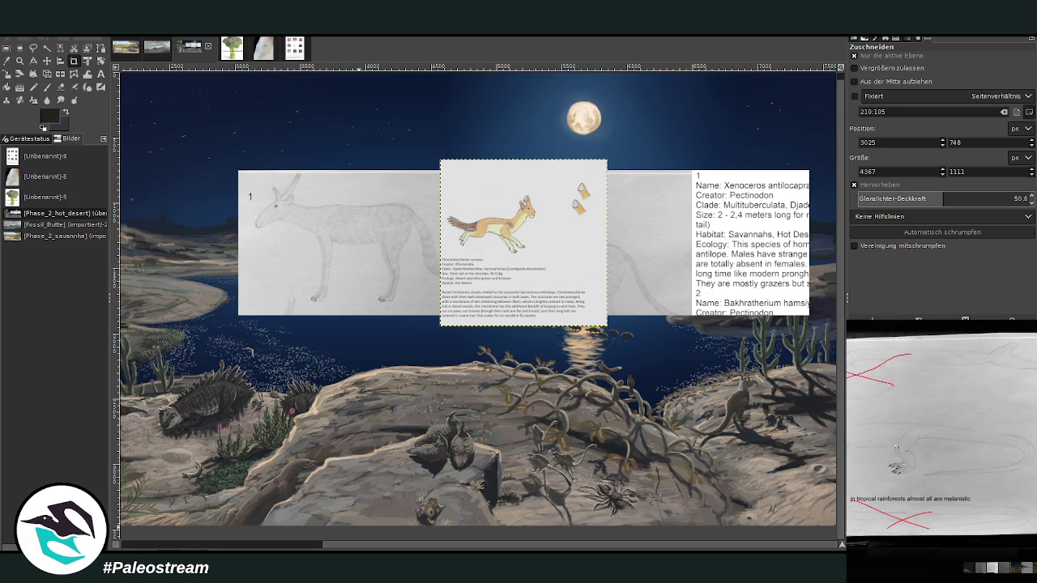
key(Escape)
scroll(980, 417, up, 2)
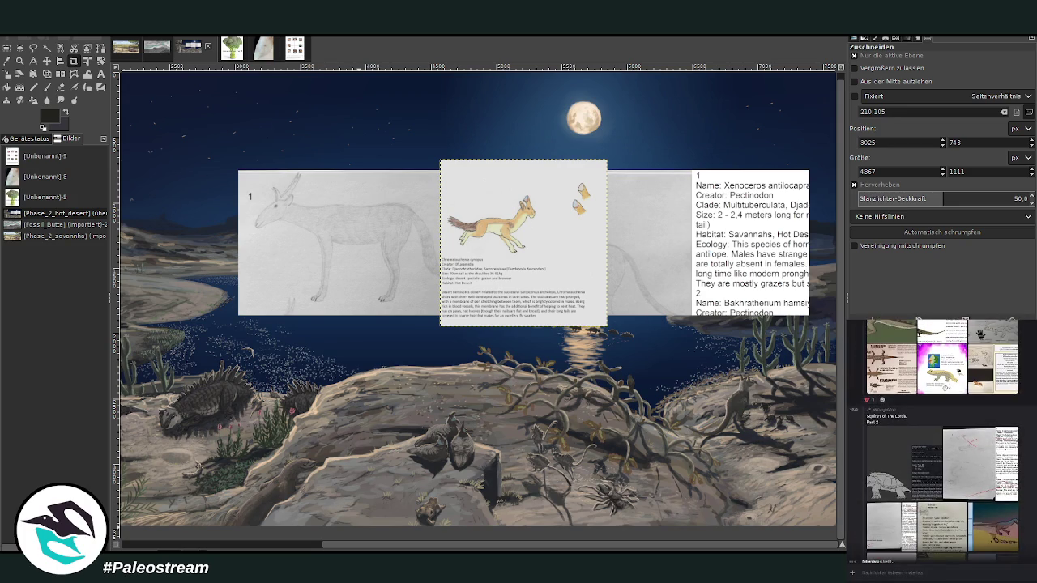
scroll(941, 437, up, 2)
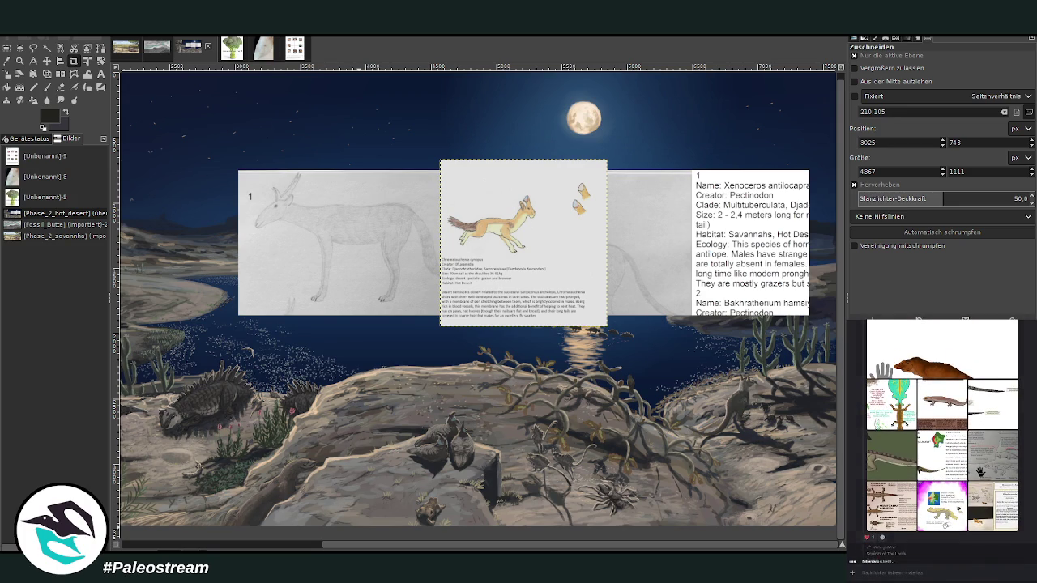
scroll(980, 470, up, 2)
scroll(984, 470, up, 3)
scroll(992, 469, up, 3)
scroll(1004, 468, up, 3)
scroll(942, 445, up, 2)
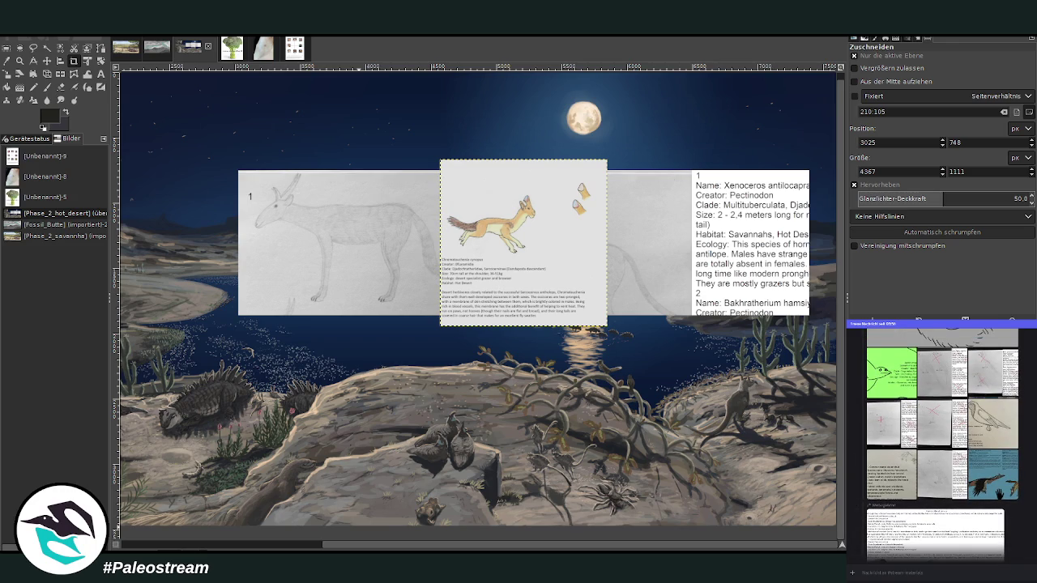
scroll(1001, 474, down, 5)
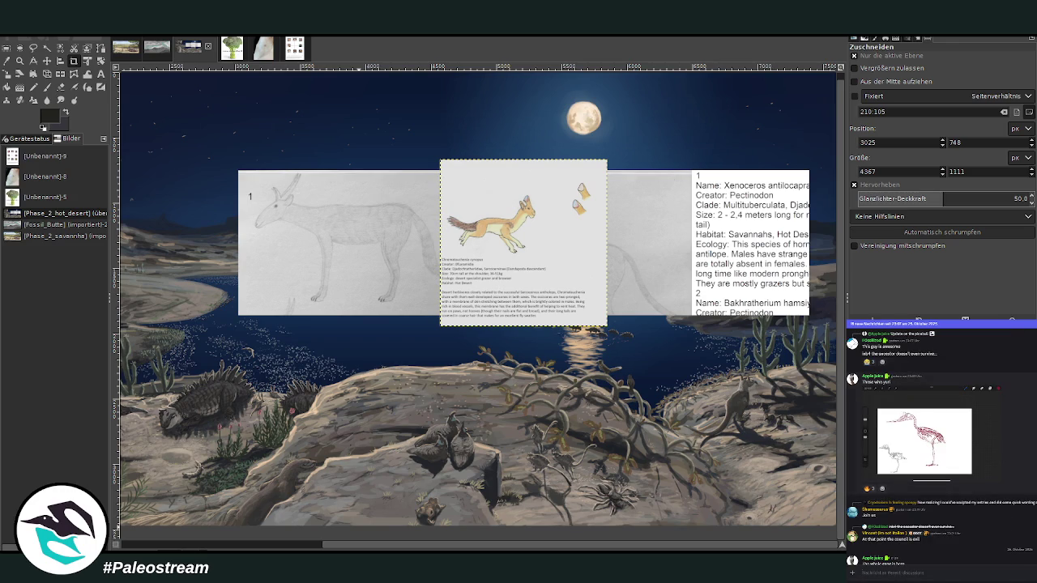
scroll(1001, 475, down, 3)
scroll(1002, 475, down, 3)
scroll(940, 445, down, 2)
scroll(940, 446, down, 3)
scroll(939, 446, down, 3)
scroll(940, 445, up, 3)
scroll(939, 446, down, 3)
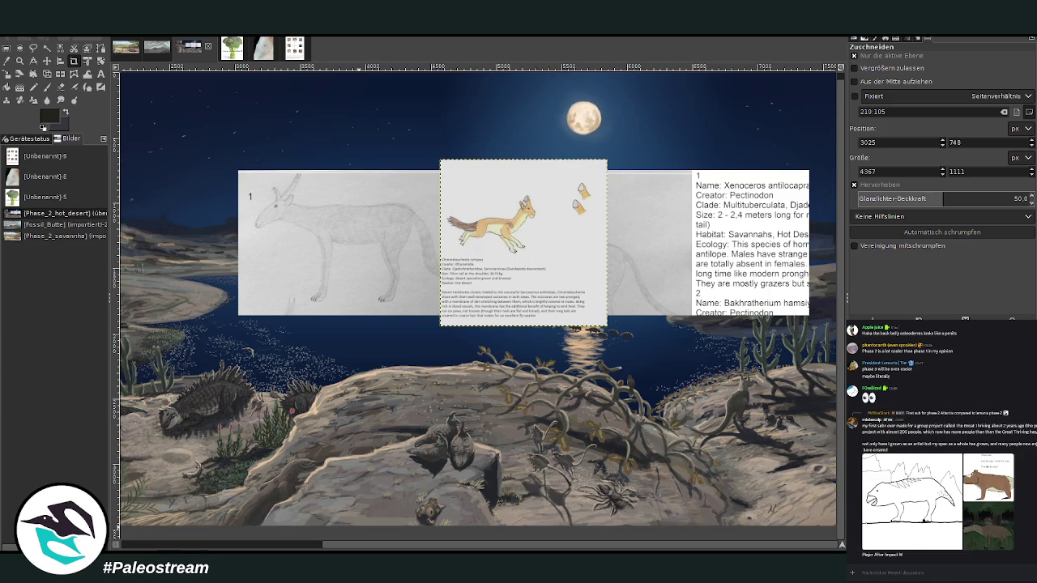
scroll(940, 446, up, 5)
scroll(940, 445, down, 2)
scroll(939, 445, down, 5)
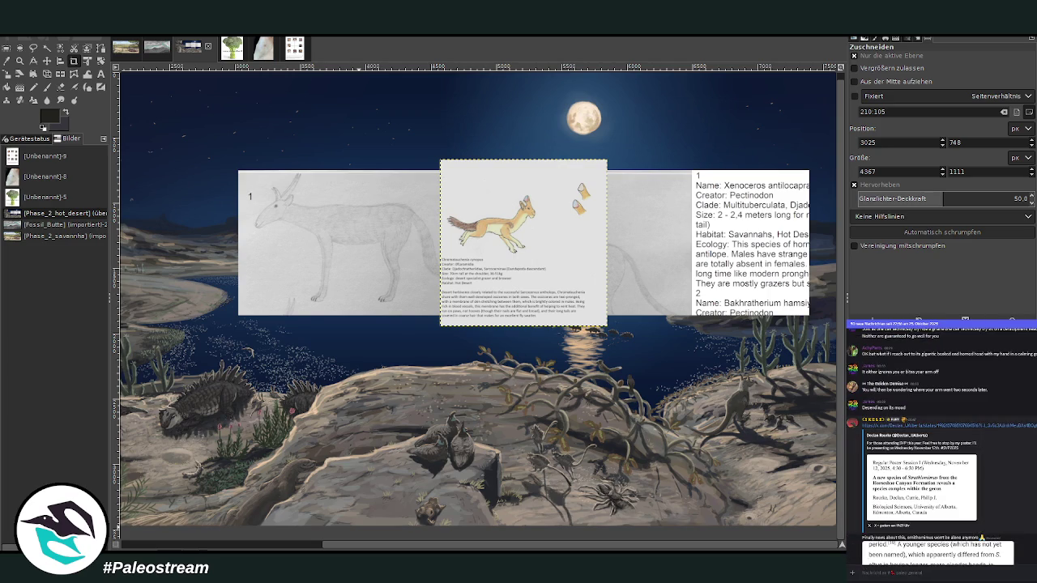
scroll(939, 445, down, 5)
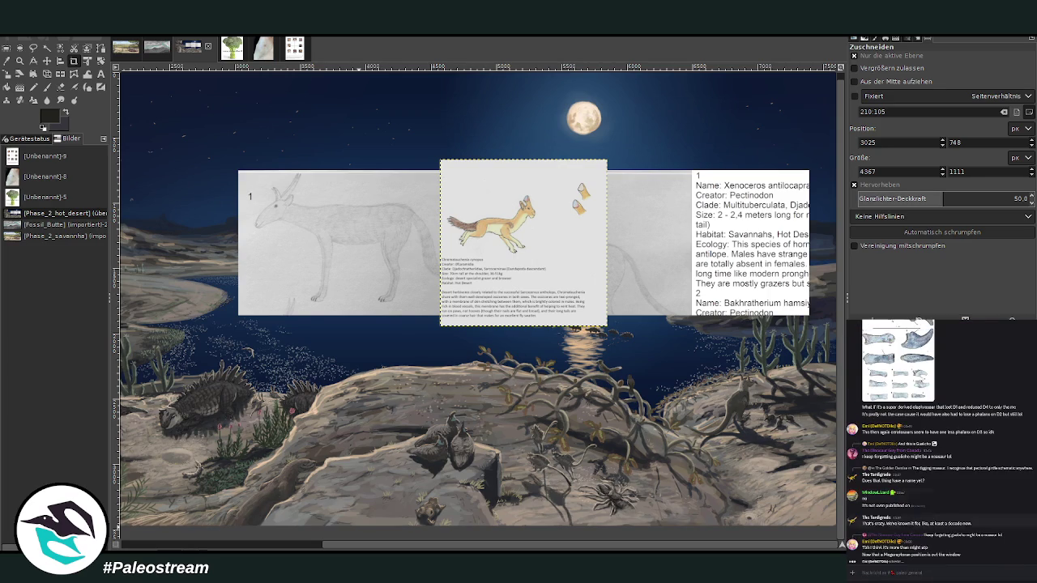
scroll(940, 438, up, 1)
scroll(940, 438, up, 3)
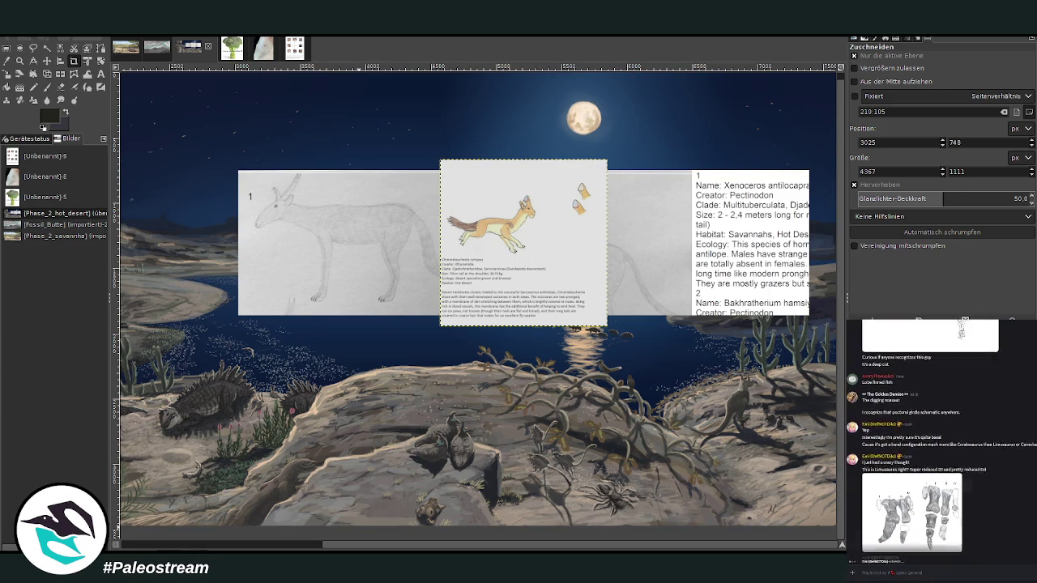
scroll(939, 438, up, 3)
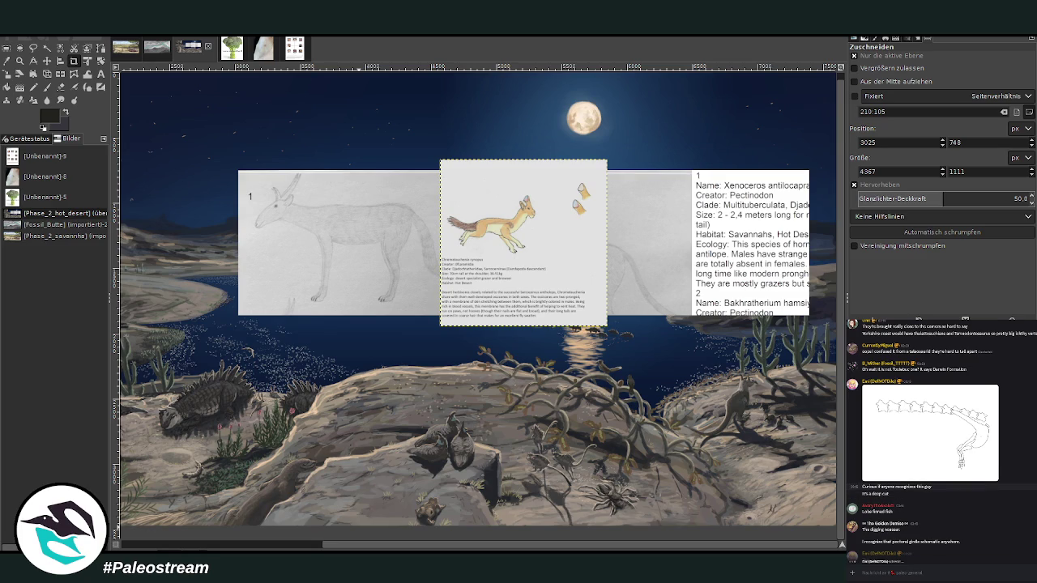
scroll(939, 442, up, 1)
scroll(940, 442, up, 3)
scroll(939, 442, up, 1)
scroll(939, 442, up, 3)
scroll(939, 441, down, 3)
scroll(940, 442, down, 3)
scroll(939, 442, down, 3)
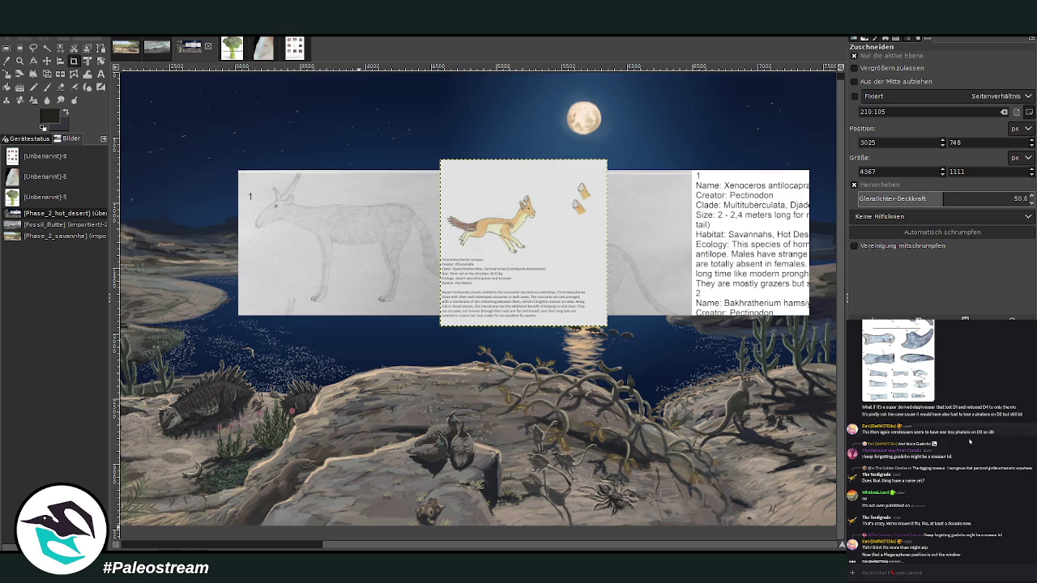
scroll(1021, 468, down, 5)
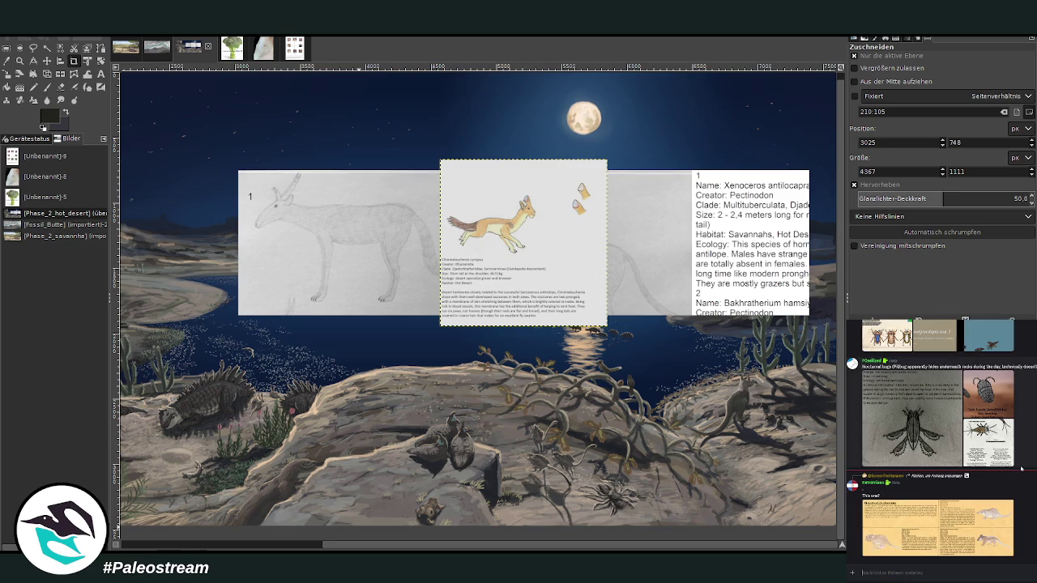
Step: Copy the enlarged Eomyidae species sheet image from the chat
click(920, 531)
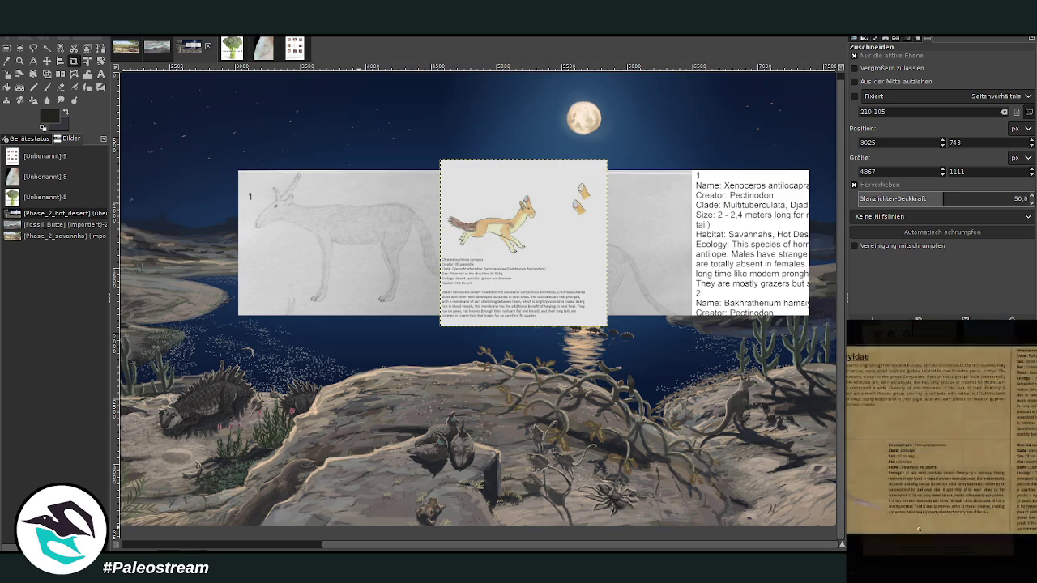
right_click(959, 510)
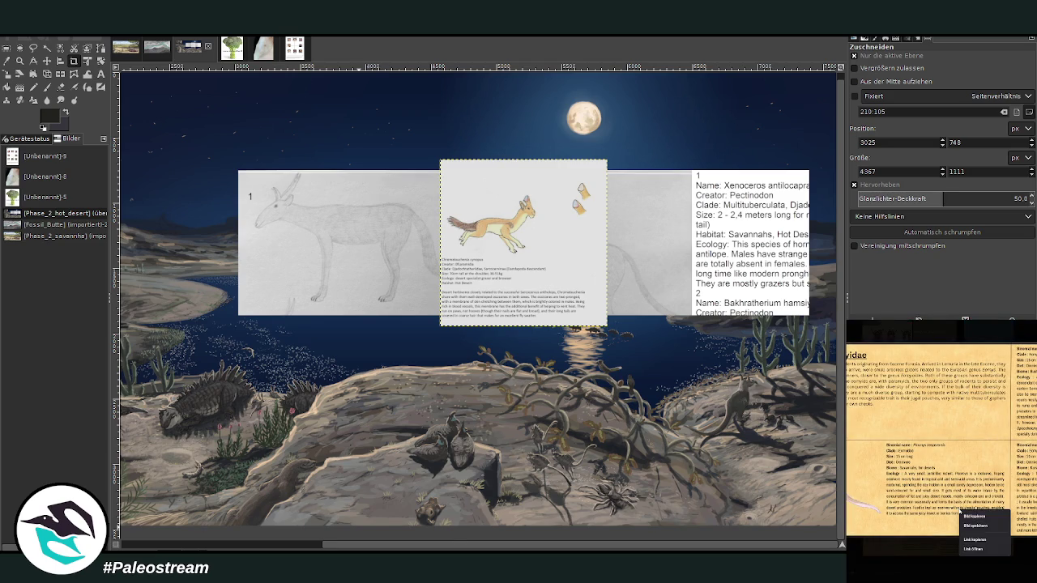
click(974, 515)
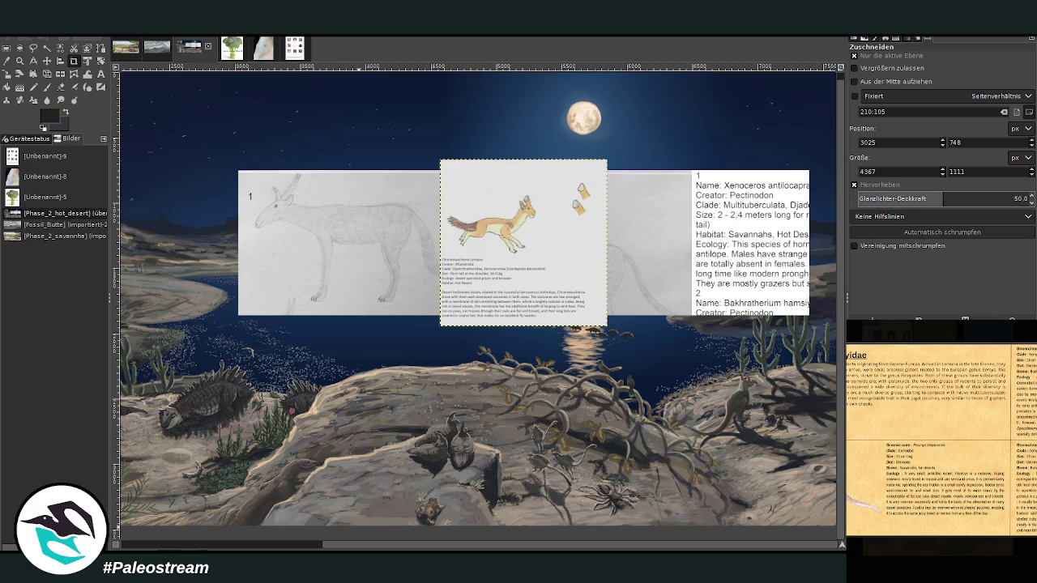
key(Escape)
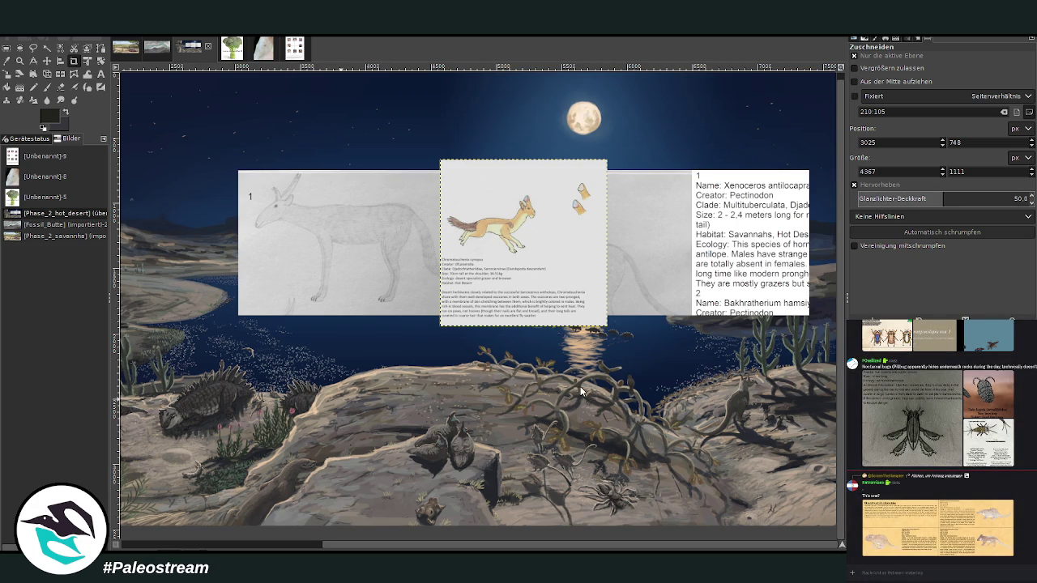
Step: Paste the species sheet into the painting and frame a crop around the Picomys entry
key(ctrl+v)
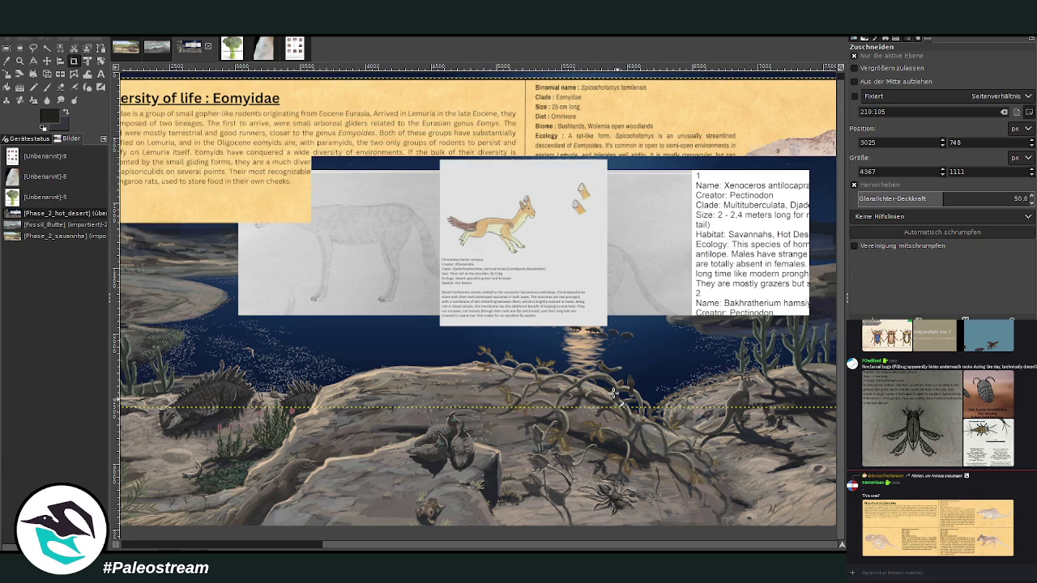
key(m)
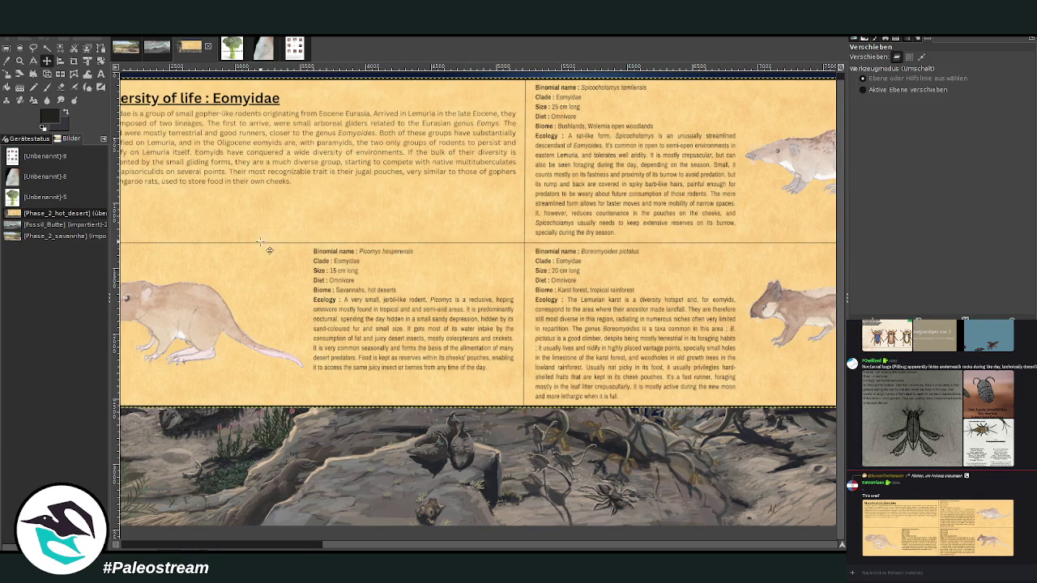
key(ctrl+z)
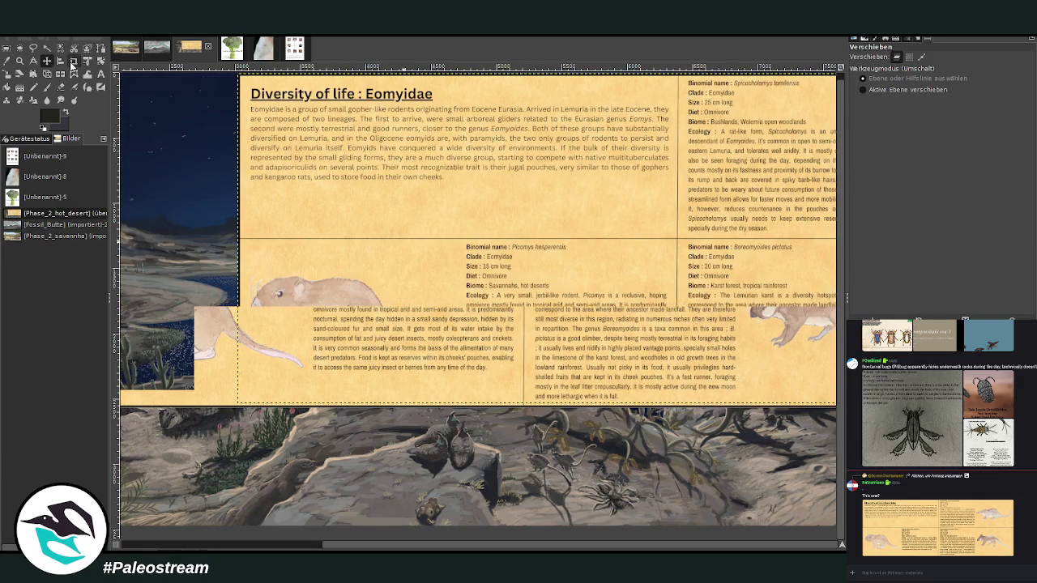
key(shift+c)
drag(247, 231, 668, 392)
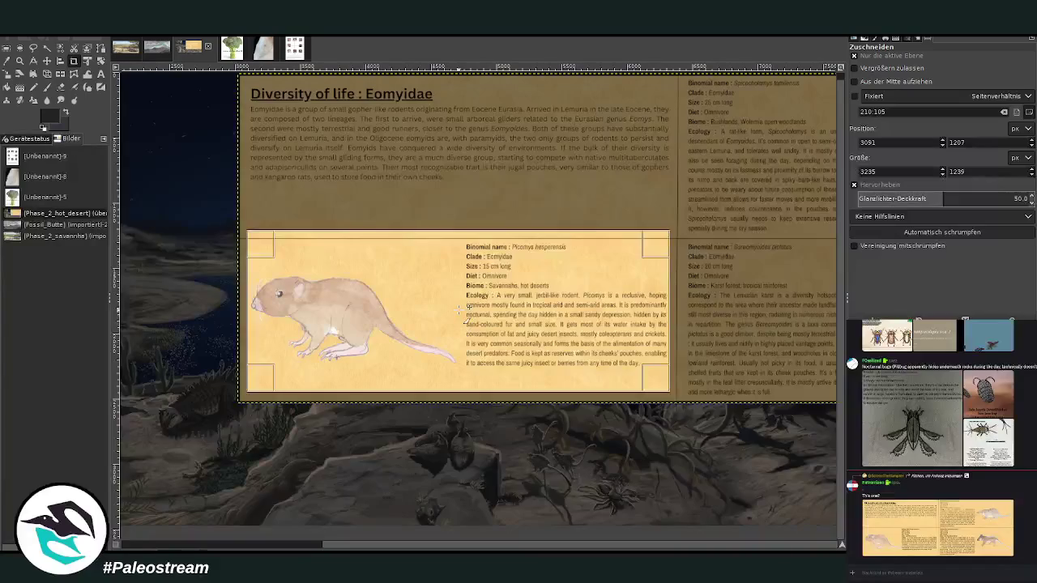
Step: Apply the crop and move the Picomys card up and to the left
click(466, 320)
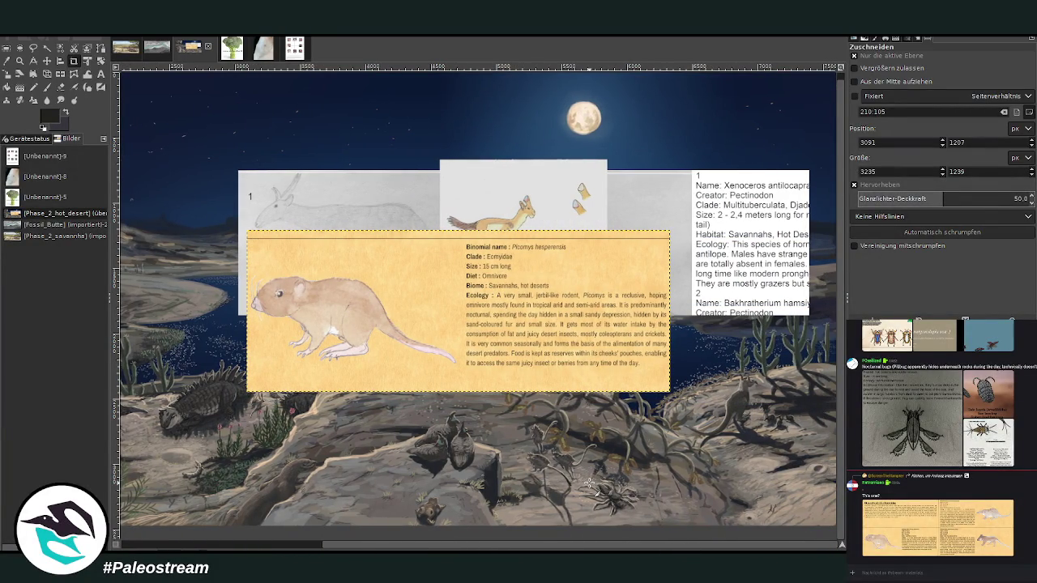
drag(406, 547, 207, 544)
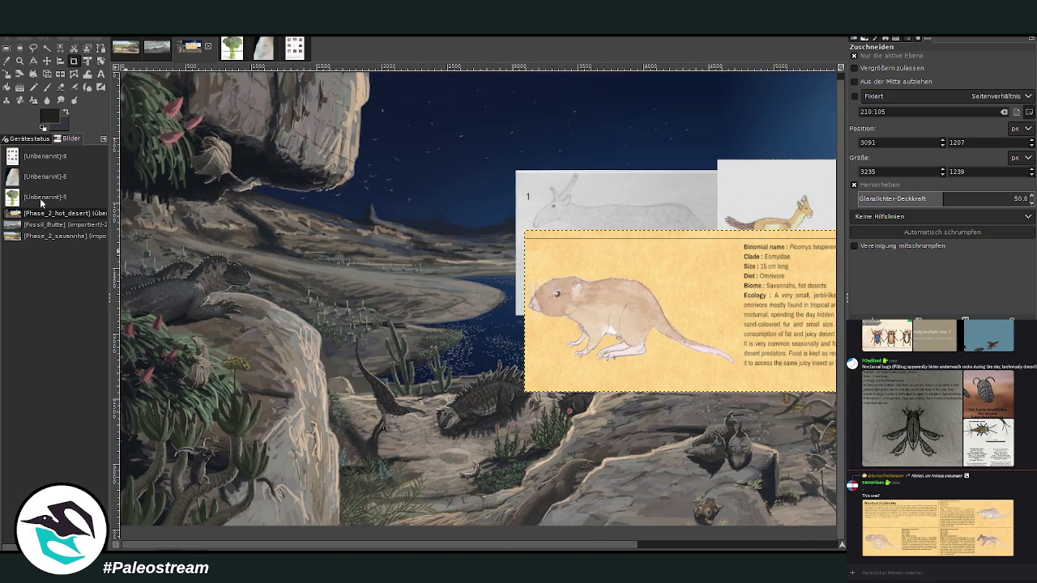
click(47, 61)
drag(576, 352, 344, 316)
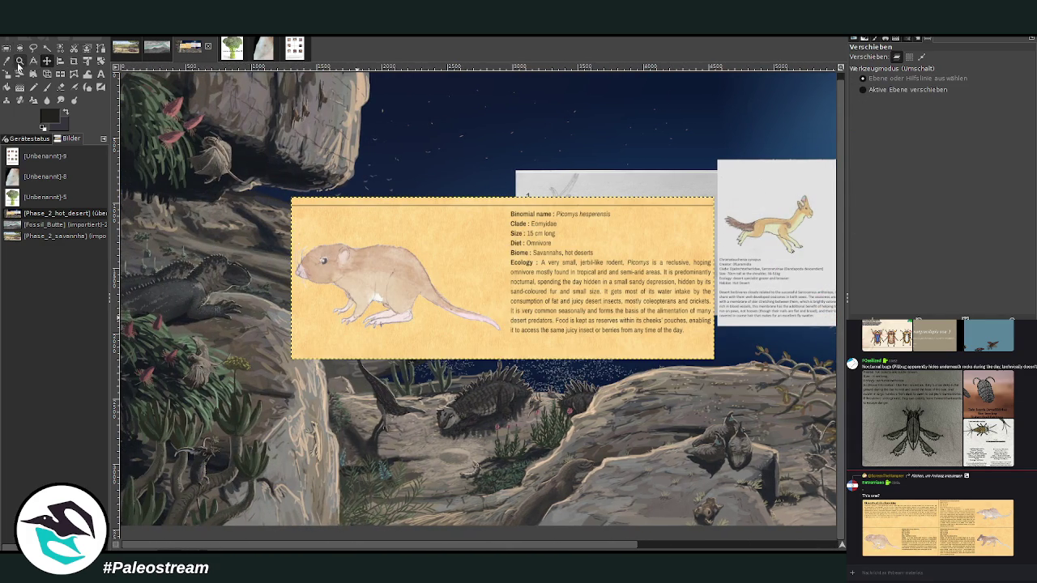
Step: Scale the Picomys card down to 1888×723 px
click(7, 74)
click(405, 229)
mouse_move(551, 247)
mouse_down()
mouse_move(400, 276)
mouse_move(411, 299)
mouse_up()
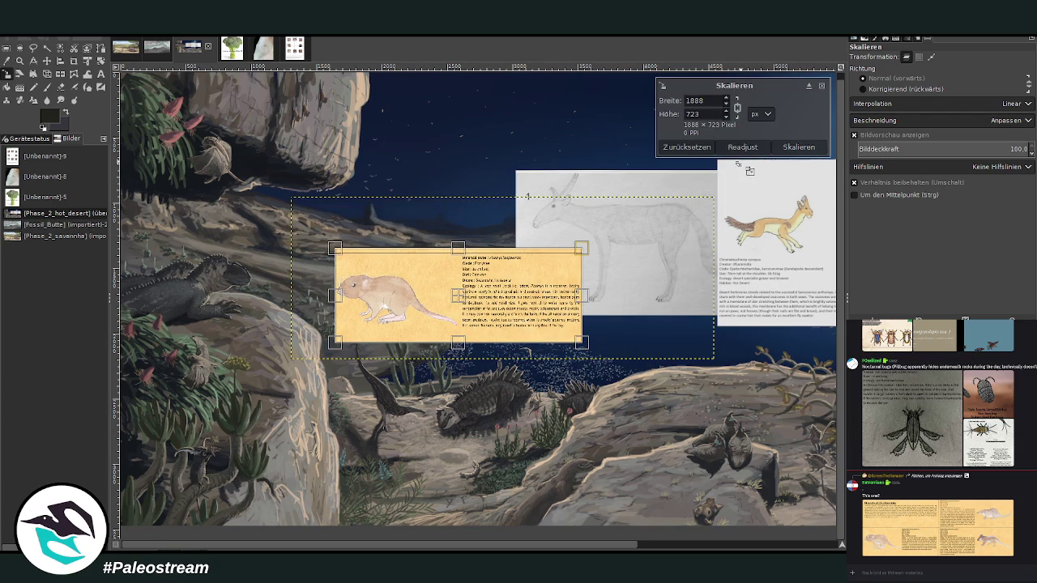
click(798, 147)
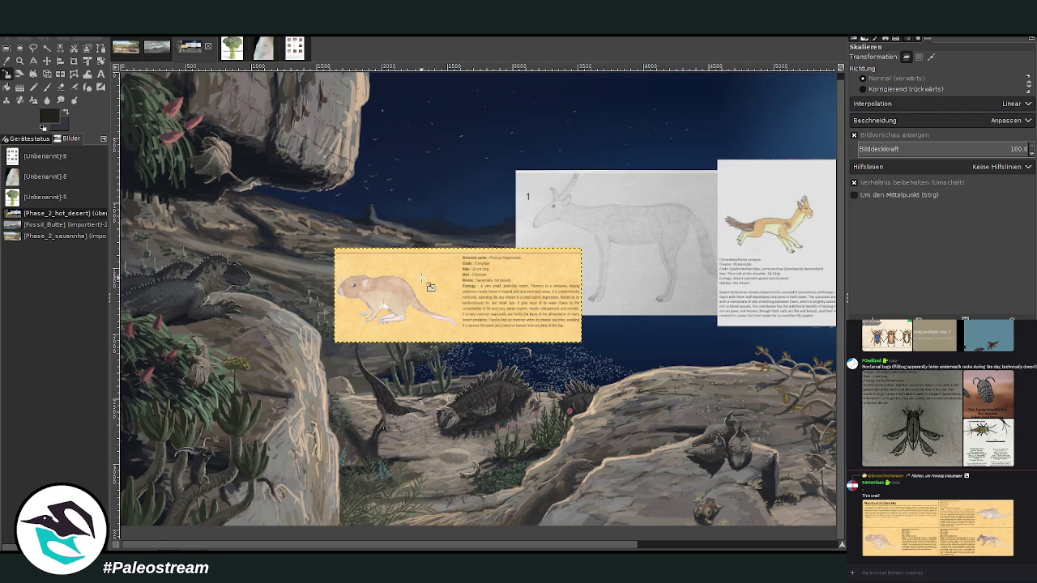
click(20, 60)
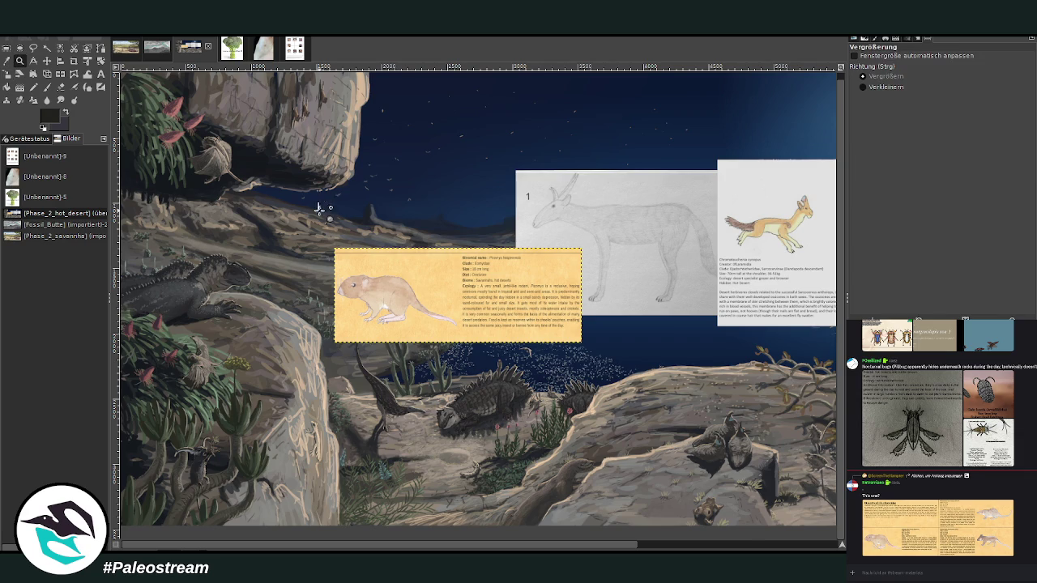
drag(322, 203, 603, 362)
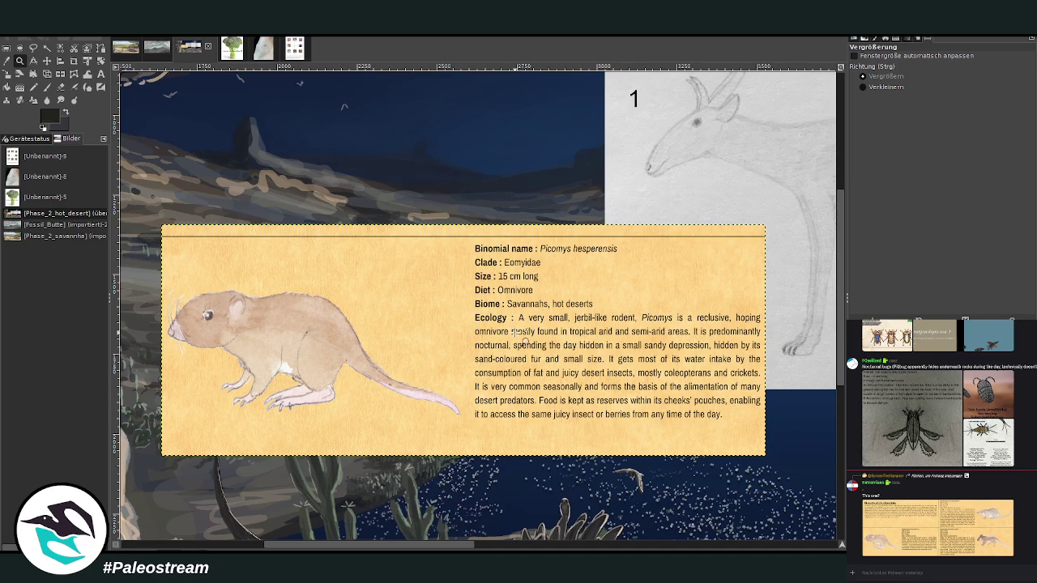
scroll(516, 332, down, 3)
scroll(515, 332, down, 5)
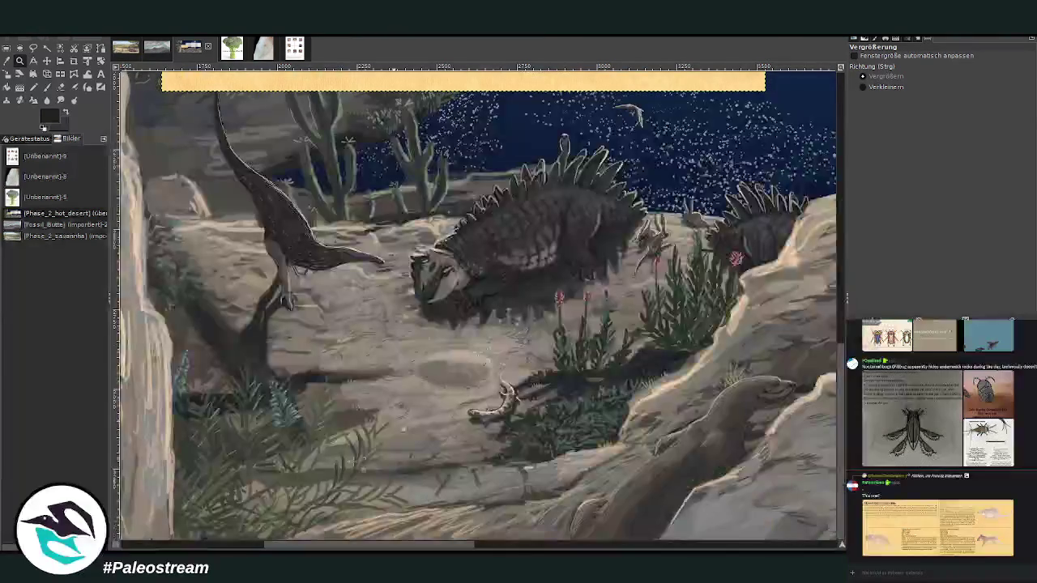
mouse_move(280, 548)
mouse_down()
mouse_move(567, 547)
mouse_move(559, 544)
mouse_up()
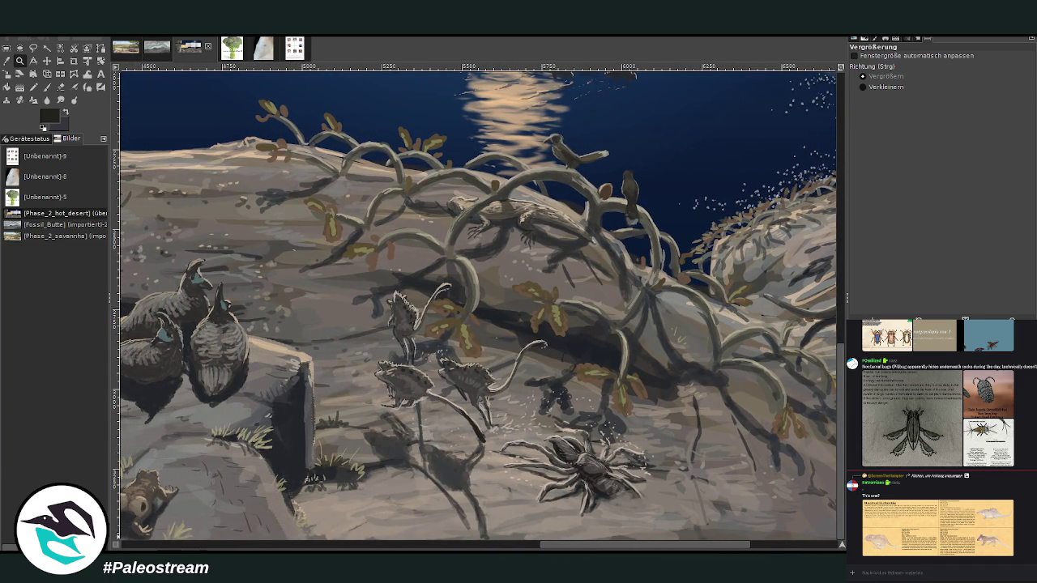
drag(559, 543, 358, 548)
scroll(377, 535, up, 5)
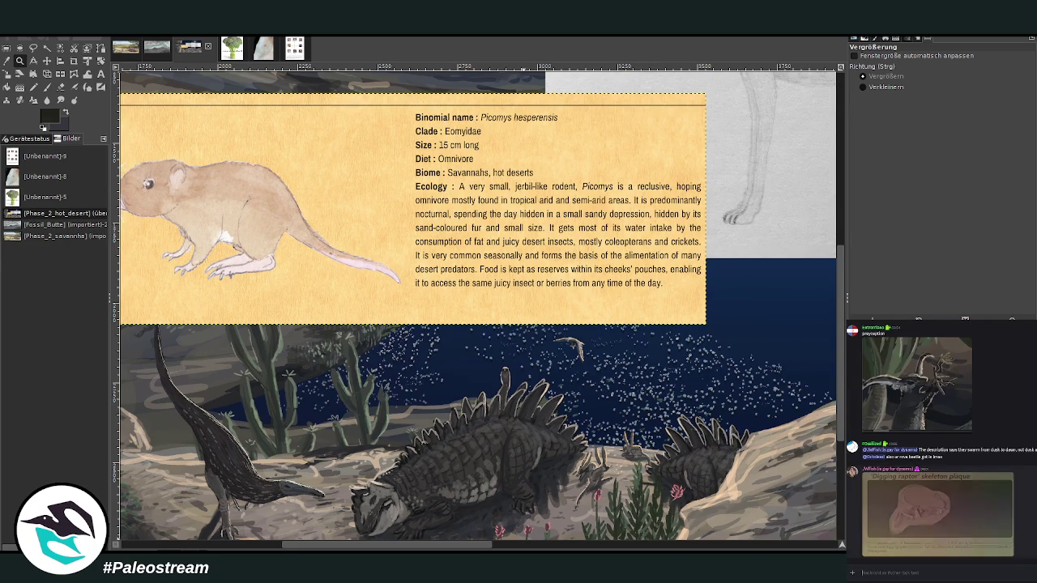
click(952, 511)
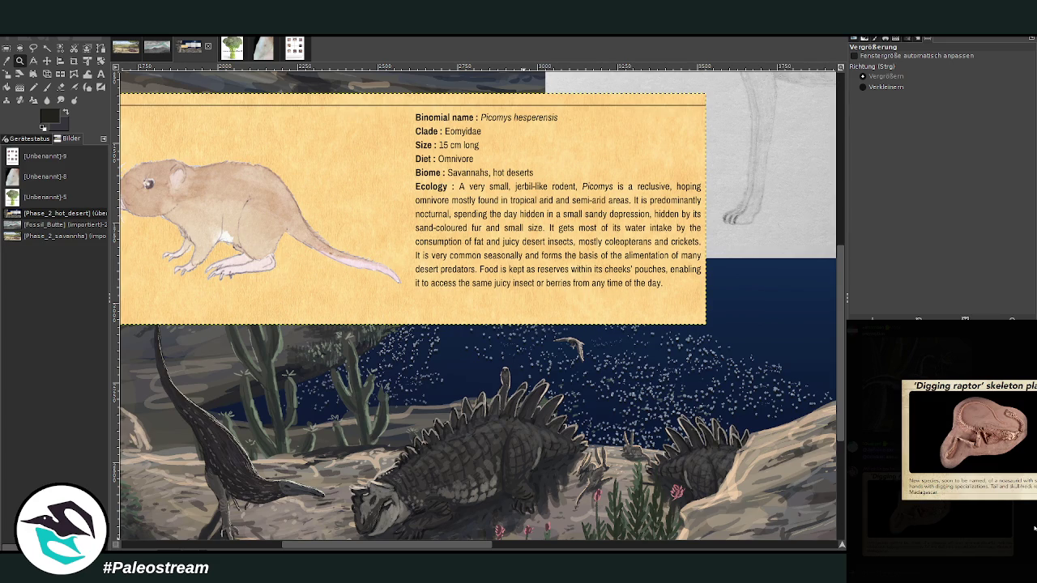
click(1035, 528)
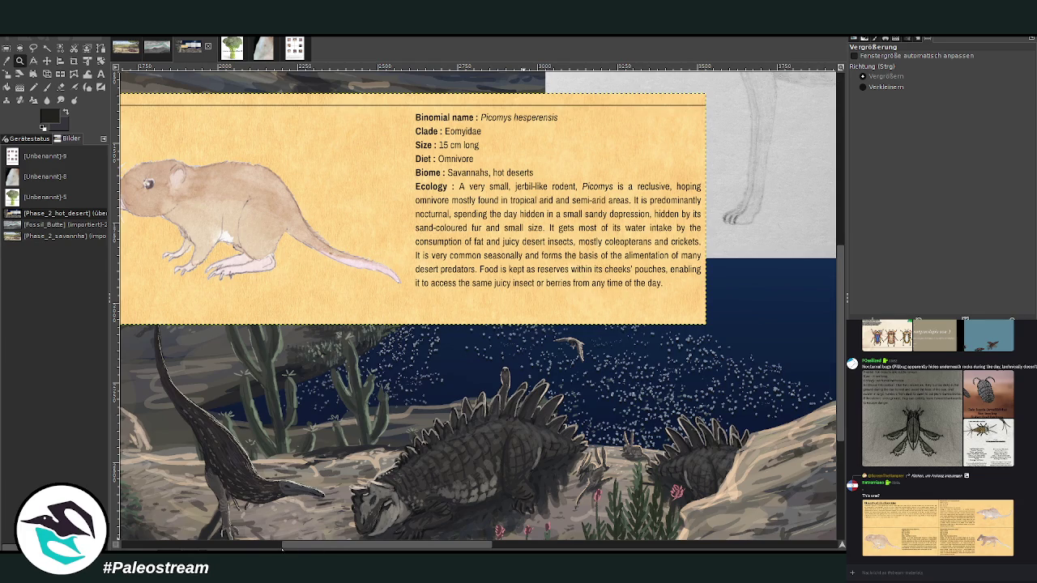
scroll(270, 549, left, 5)
scroll(259, 549, left, 1)
scroll(243, 548, left, 1)
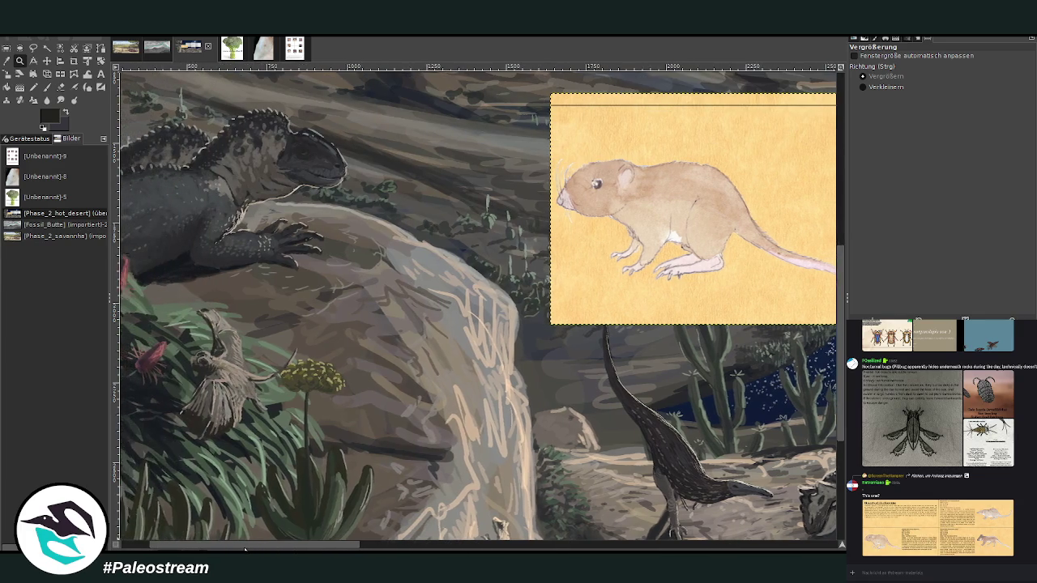
scroll(219, 548, left, 2)
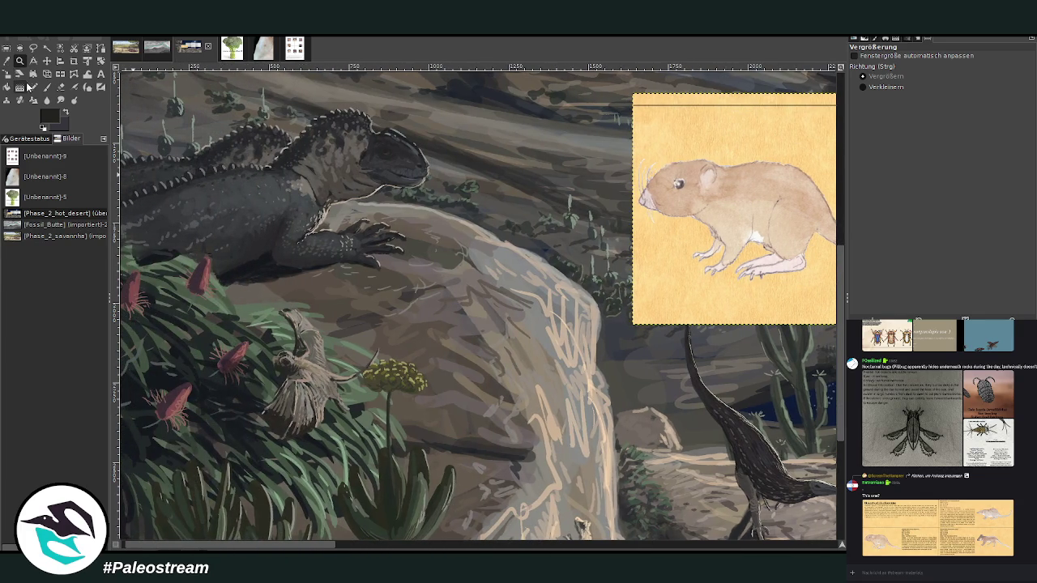
Step: Move the Picomys card left and scale it to 1345×516 px above the lizard's rock
click(47, 62)
drag(714, 269, 335, 297)
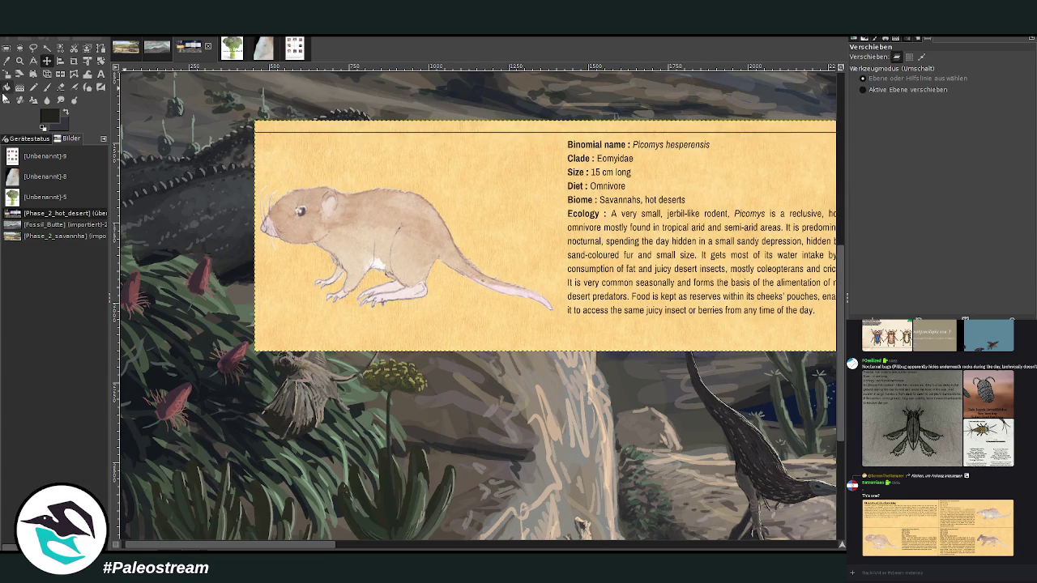
click(12, 75)
click(444, 230)
mouse_move(687, 230)
mouse_down()
mouse_move(527, 266)
mouse_move(546, 168)
mouse_up()
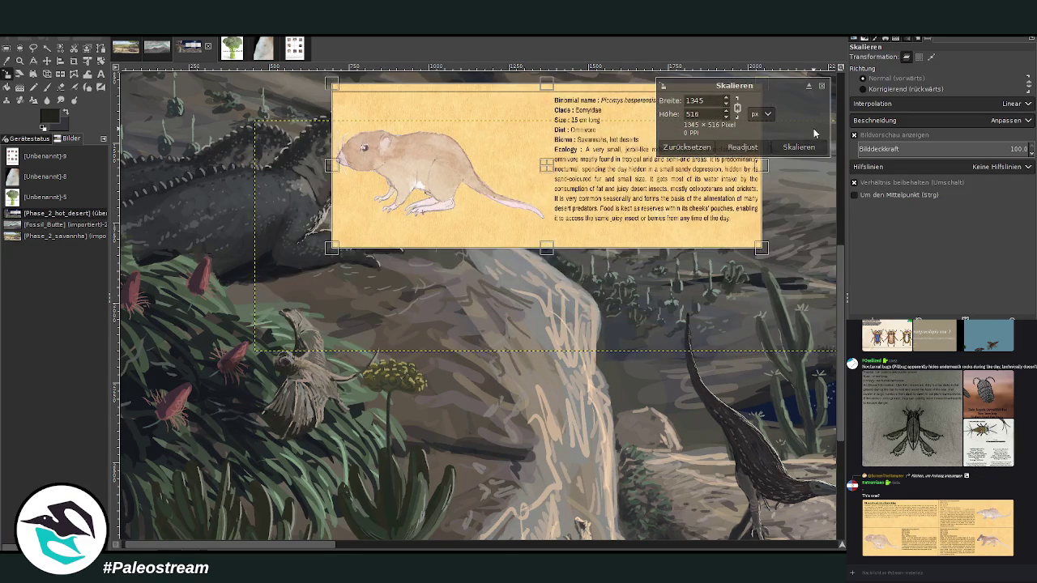
click(790, 149)
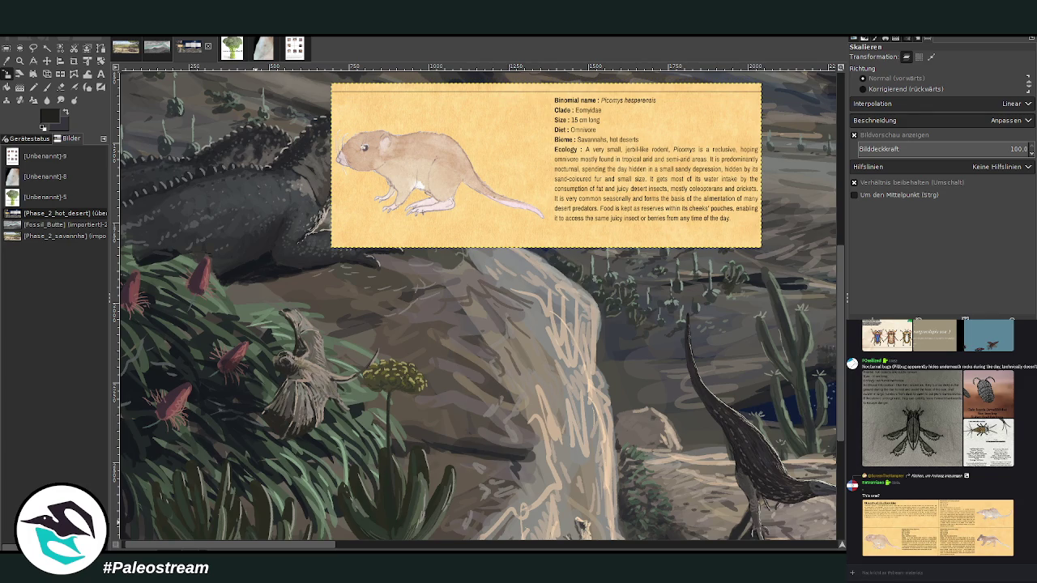
key(z)
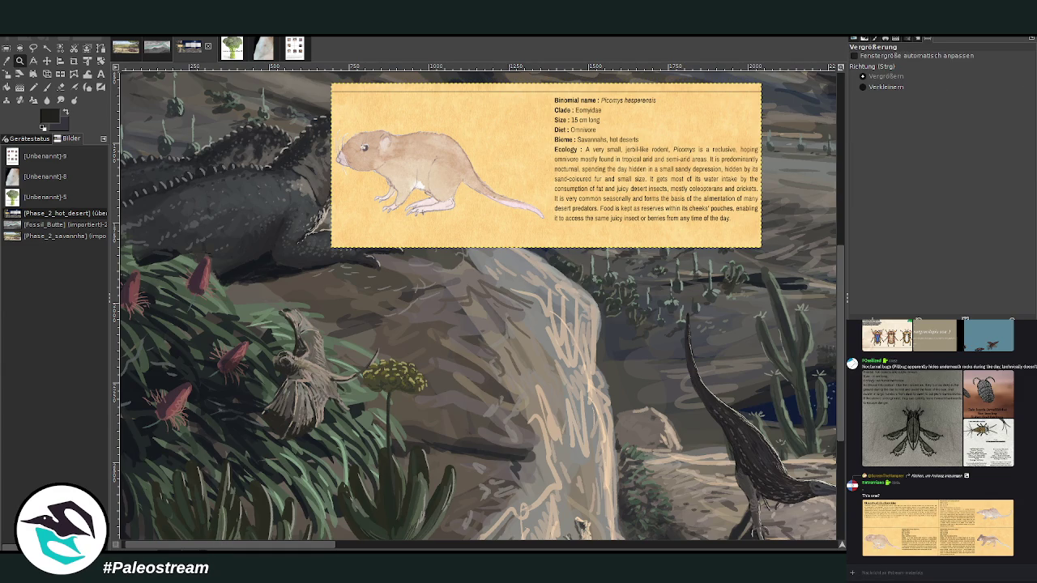
Step: Scale the Picomys card to 907×347 px and shift it to the right
click(47, 61)
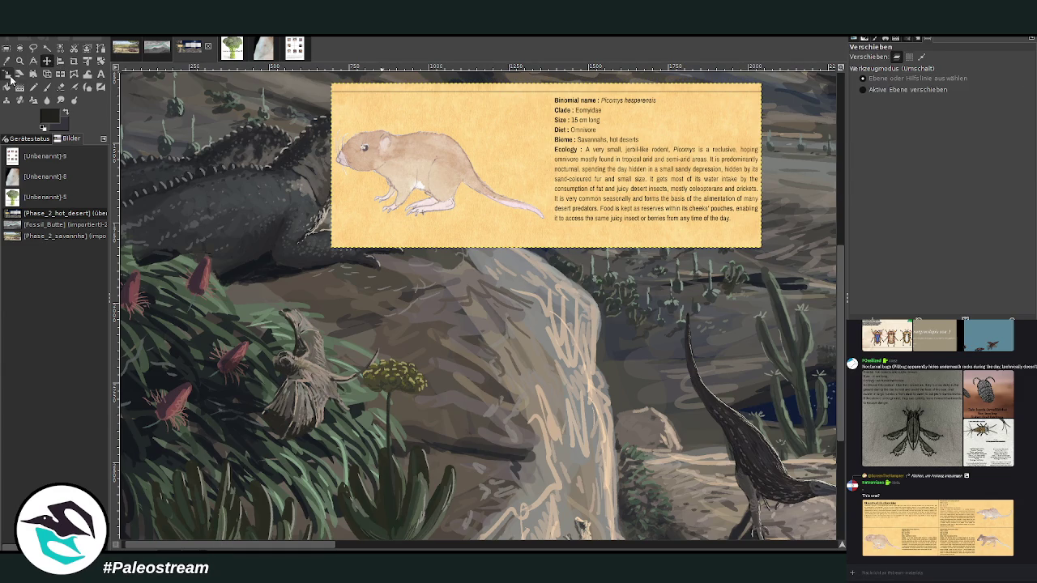
click(7, 74)
click(421, 166)
mouse_move(421, 166)
mouse_down()
mouse_move(451, 220)
mouse_move(528, 179)
mouse_up()
click(799, 147)
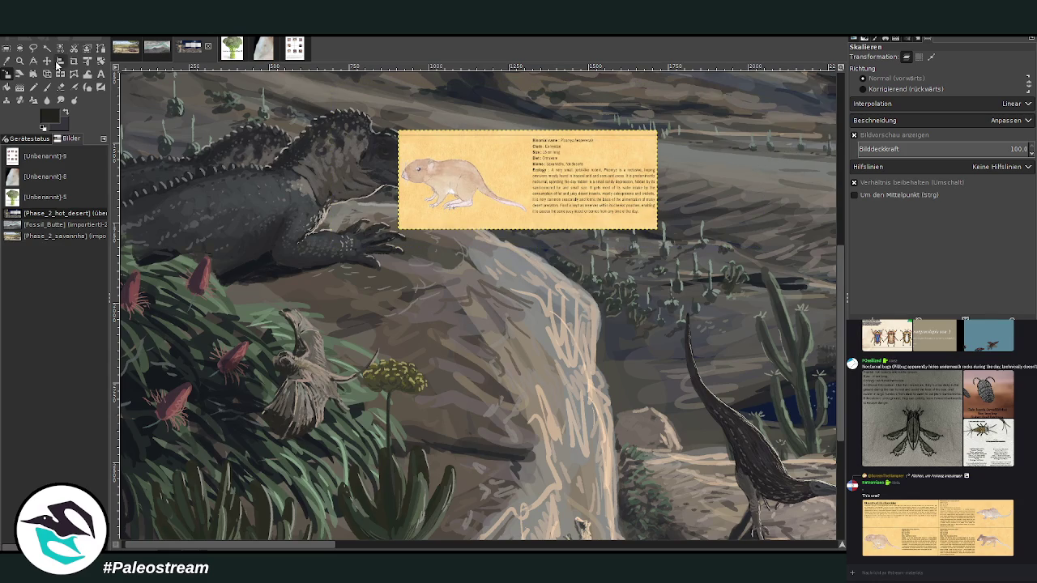
click(46, 60)
drag(419, 124, 463, 124)
Step: Zoom in on the lizard and sample the grey of its body as paint colour
click(20, 61)
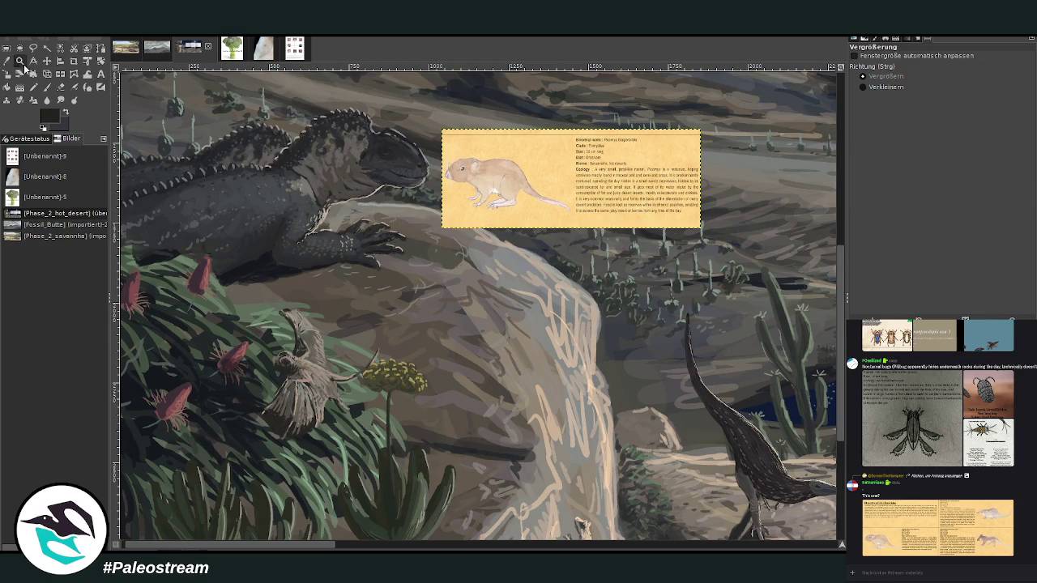
click(349, 158)
key(p)
key(o)
click(304, 295)
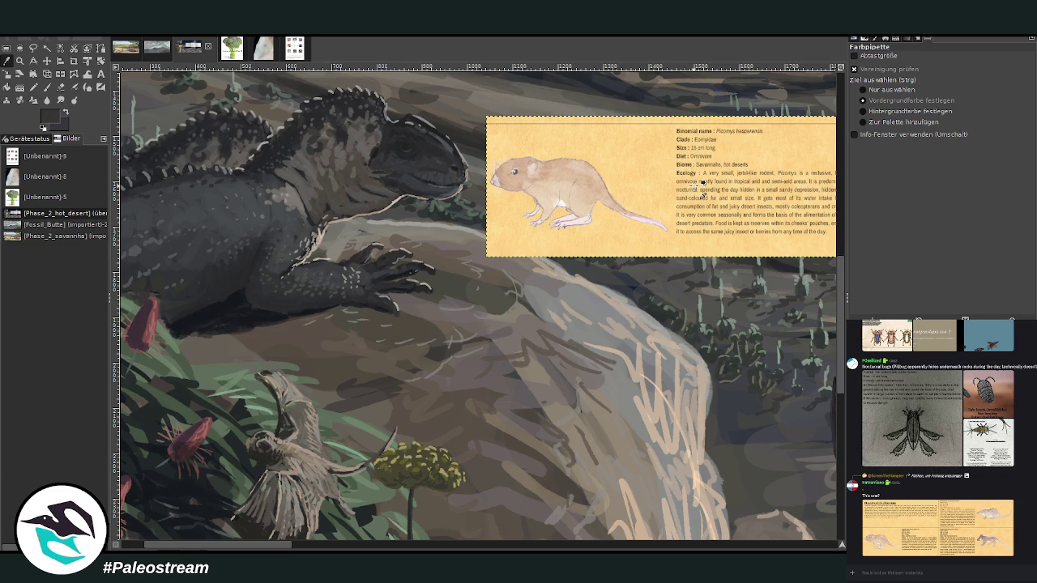
Step: Clear the selection, set the brush to size 14 at 72.6 opacity, and start the first rodent
key(p)
drag(944, 76, 964, 75)
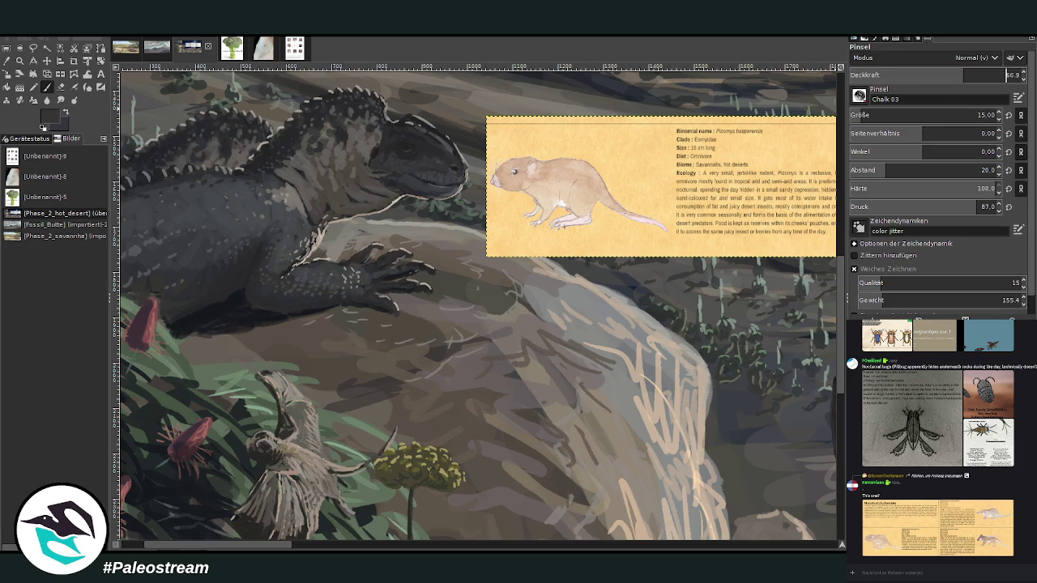
key(ctrl+shift+a)
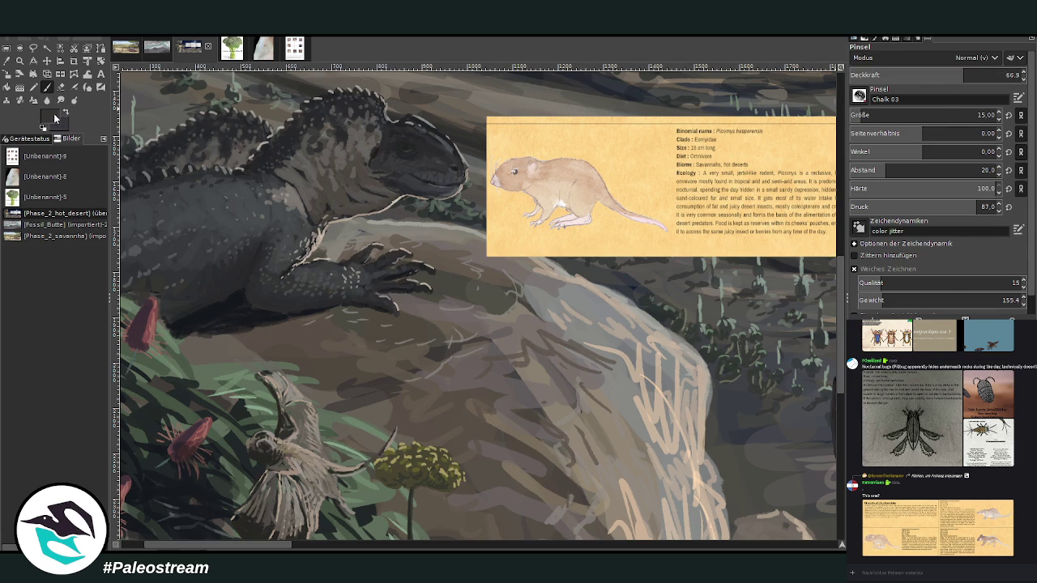
scroll(924, 115, down, 1)
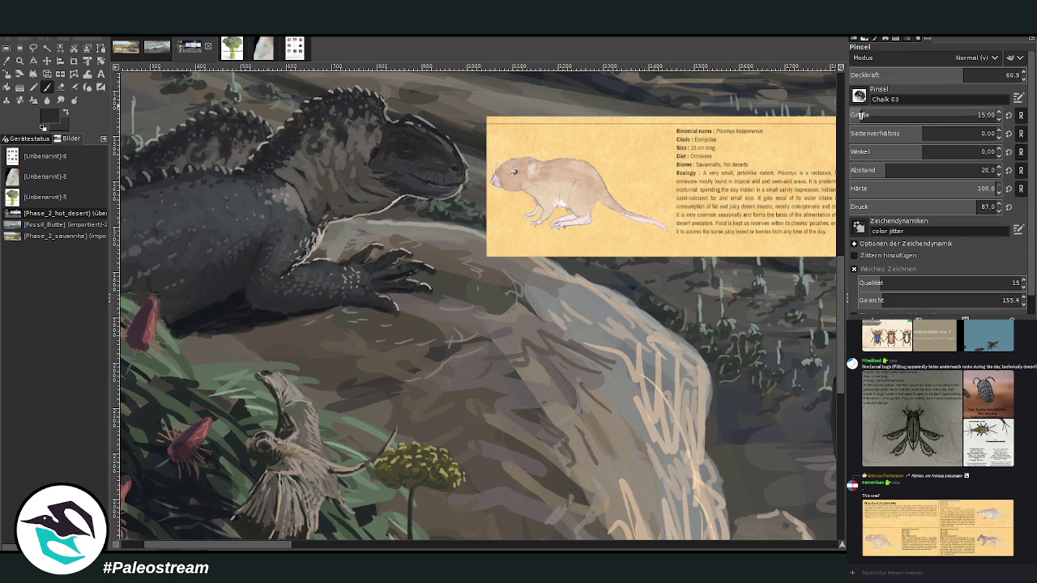
click(974, 73)
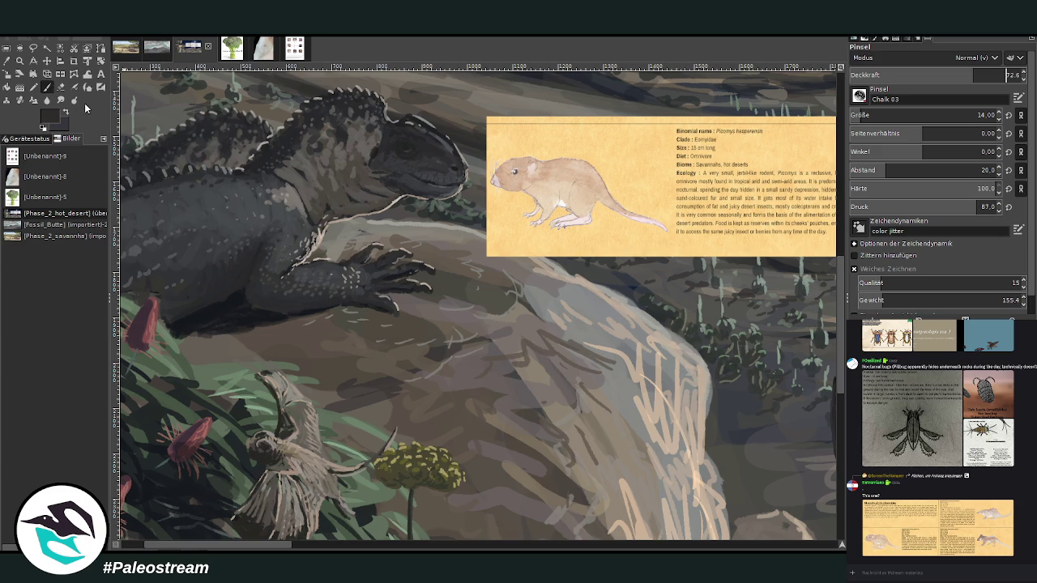
mouse_move(374, 344)
mouse_down()
mouse_move(388, 337)
mouse_move(377, 357)
mouse_up()
mouse_move(370, 351)
mouse_down()
mouse_move(384, 360)
mouse_move(387, 348)
mouse_move(407, 367)
mouse_move(392, 364)
mouse_move(389, 375)
mouse_move(399, 379)
mouse_move(380, 345)
mouse_move(388, 380)
mouse_move(353, 352)
mouse_up()
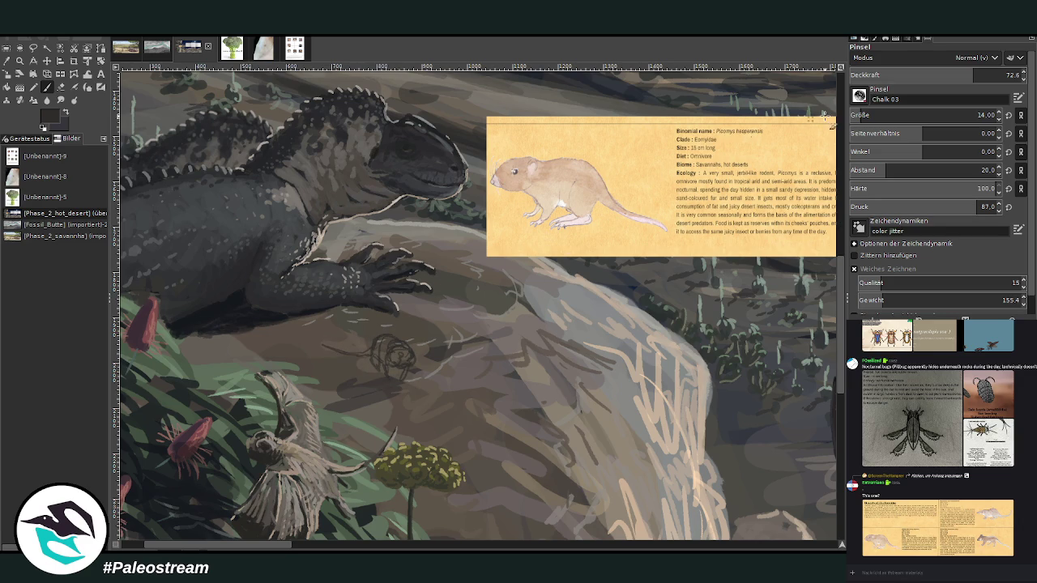
Step: At size 17 and 78.2 opacity, sketch the second rodent and add tail and legs to the first
scroll(861, 115, up, 3)
click(964, 76)
mouse_move(475, 339)
mouse_down()
mouse_move(484, 332)
mouse_move(491, 350)
mouse_move(471, 332)
mouse_move(437, 384)
mouse_move(491, 341)
mouse_move(468, 330)
mouse_move(492, 324)
mouse_up()
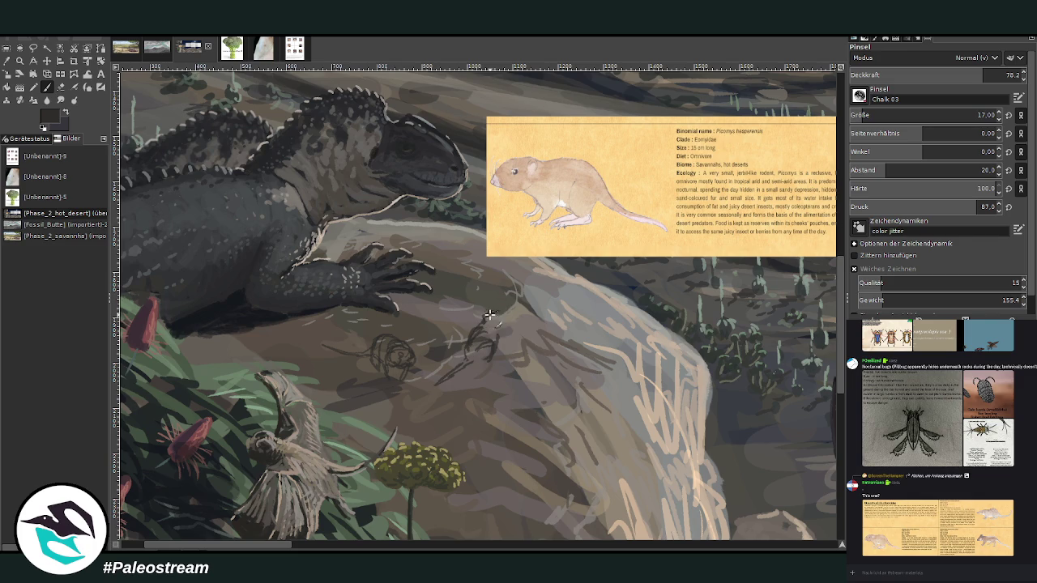
drag(486, 317, 510, 312)
drag(493, 318, 512, 323)
mouse_move(504, 340)
mouse_down()
mouse_move(498, 359)
mouse_move(429, 390)
mouse_up()
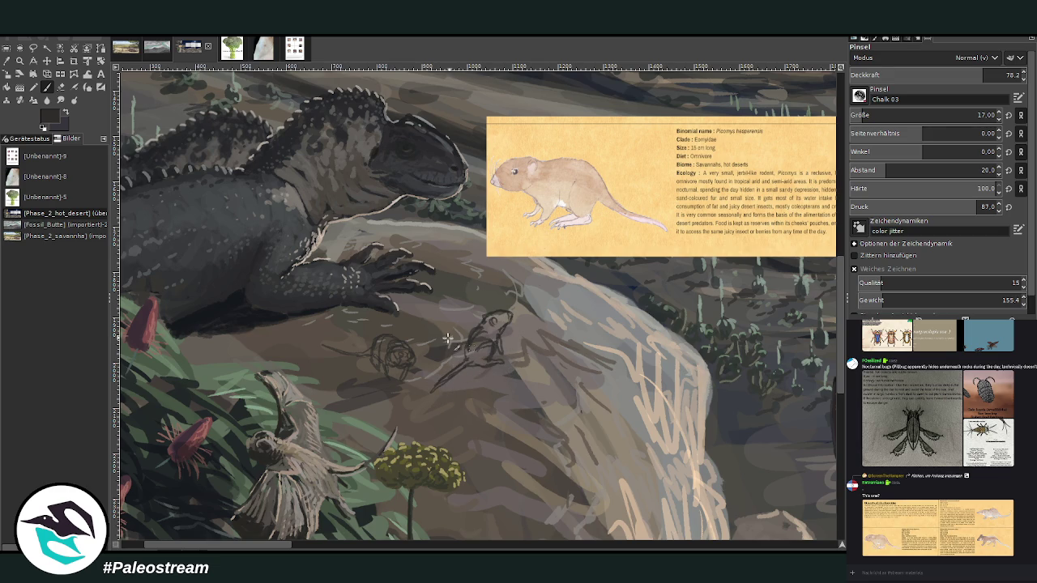
drag(368, 356, 375, 371)
drag(388, 370, 402, 374)
scroll(254, 548, left, 1)
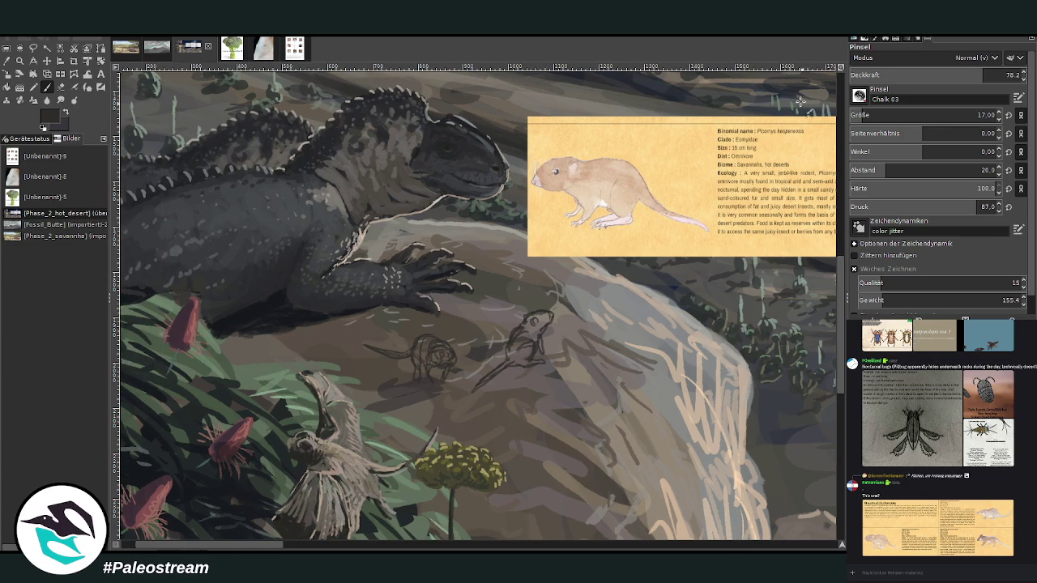
Step: Sketch a third rodent on the rock with a slightly smaller, more opaque brush
click(62, 88)
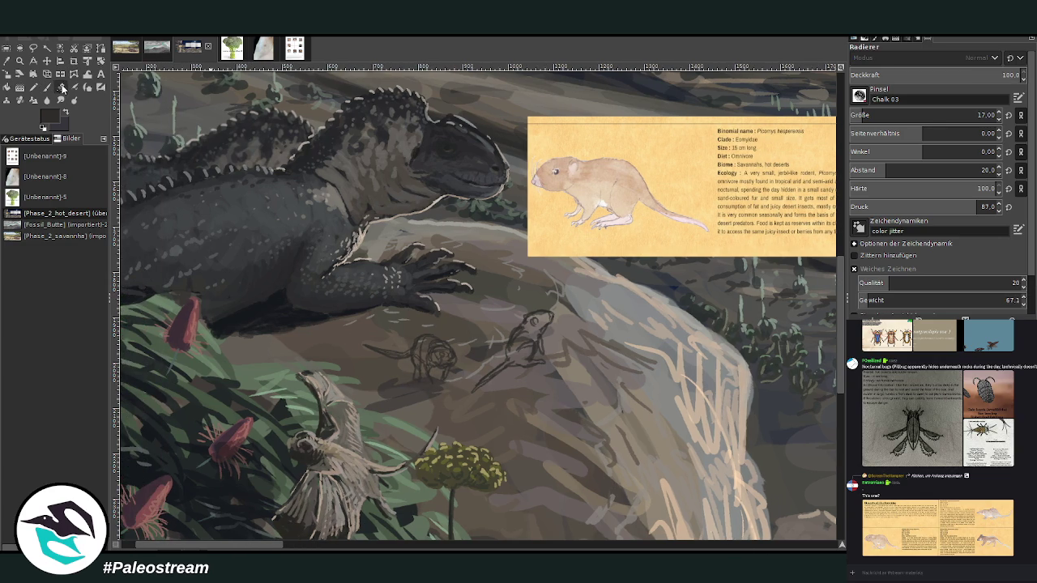
click(47, 86)
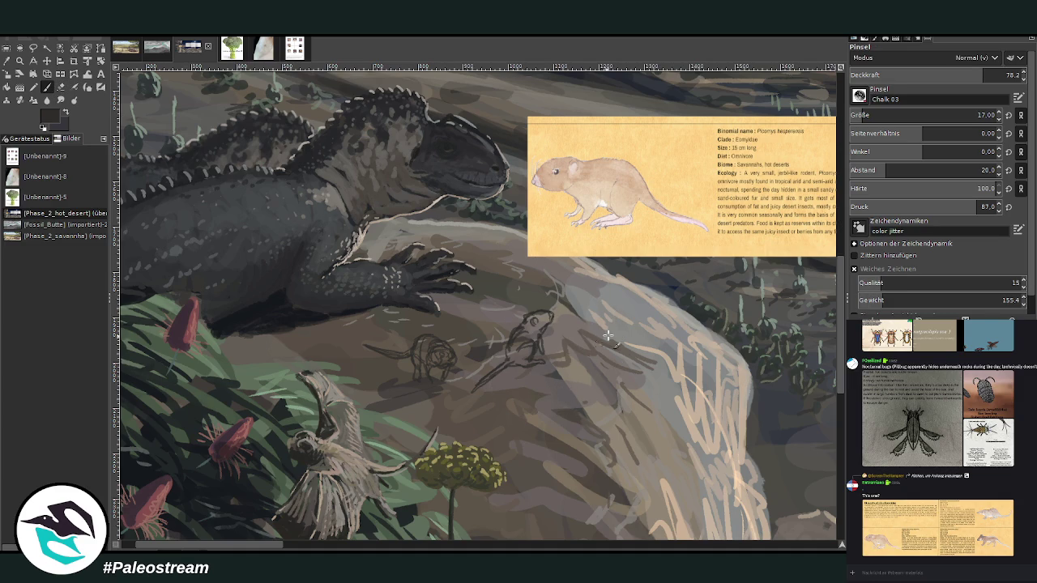
drag(576, 361, 585, 373)
scroll(931, 115, down, 1)
click(976, 76)
mouse_move(567, 363)
mouse_down()
mouse_move(583, 395)
mouse_move(556, 412)
mouse_move(564, 412)
mouse_up()
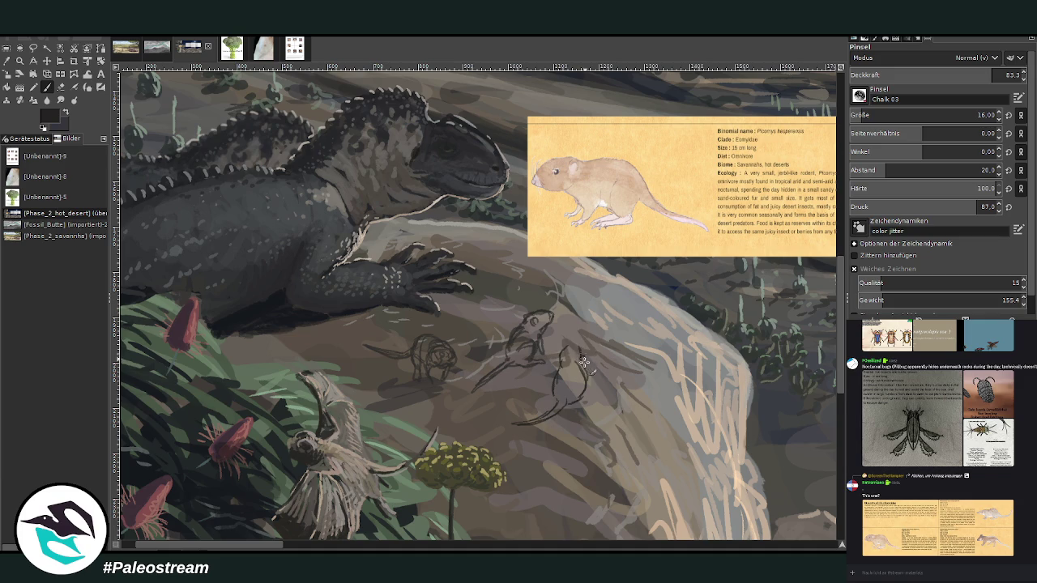
mouse_move(563, 350)
mouse_down()
mouse_move(571, 346)
mouse_move(560, 371)
mouse_move(584, 374)
mouse_up()
Step: Darken the rodent sketches' outlines and head at 89.3 brush opacity
drag(505, 352, 515, 332)
key(shift+e)
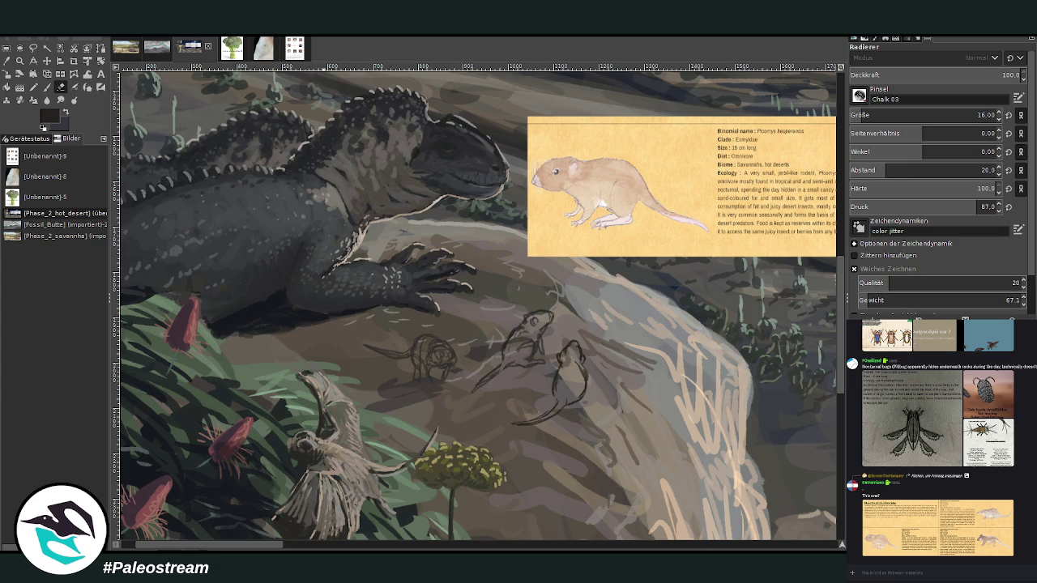
click(47, 87)
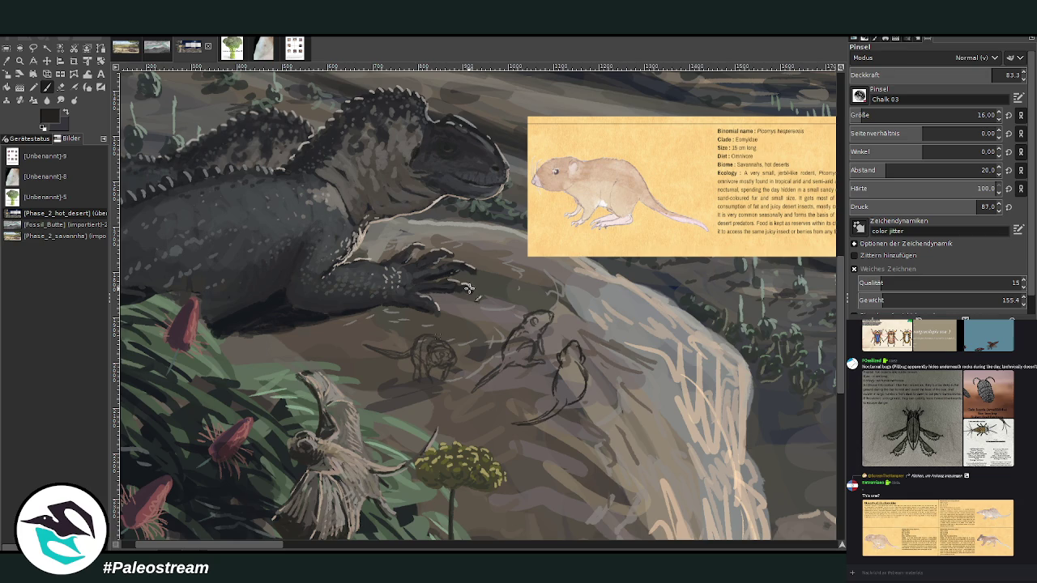
click(1002, 74)
mouse_move(445, 349)
mouse_down()
mouse_move(433, 336)
mouse_move(421, 341)
mouse_move(412, 376)
mouse_move(437, 381)
mouse_move(444, 369)
mouse_move(430, 352)
mouse_move(449, 369)
mouse_up()
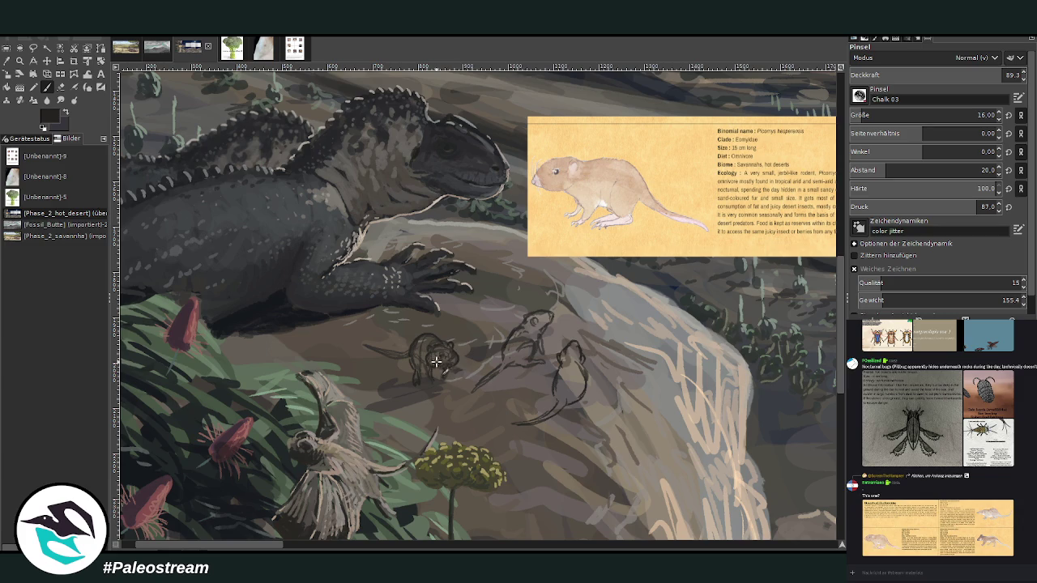
Step: Sample a dark colour and paint the rodent bodies with a size-35 brush
click(7, 62)
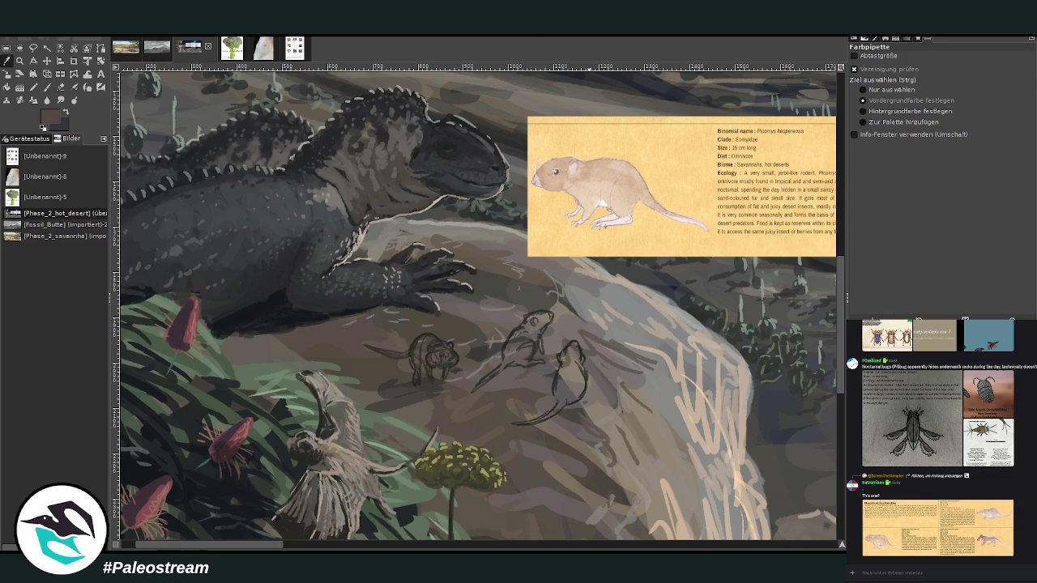
click(47, 87)
key(bracketright)
key(bracketright)
key(bracketright)
mouse_move(556, 389)
mouse_down()
mouse_move(563, 400)
mouse_move(571, 389)
mouse_move(562, 363)
mouse_move(571, 351)
mouse_move(575, 361)
mouse_up()
mouse_move(516, 334)
mouse_down()
mouse_move(518, 368)
mouse_move(514, 347)
mouse_move(539, 318)
mouse_move(526, 342)
mouse_move(495, 337)
mouse_up()
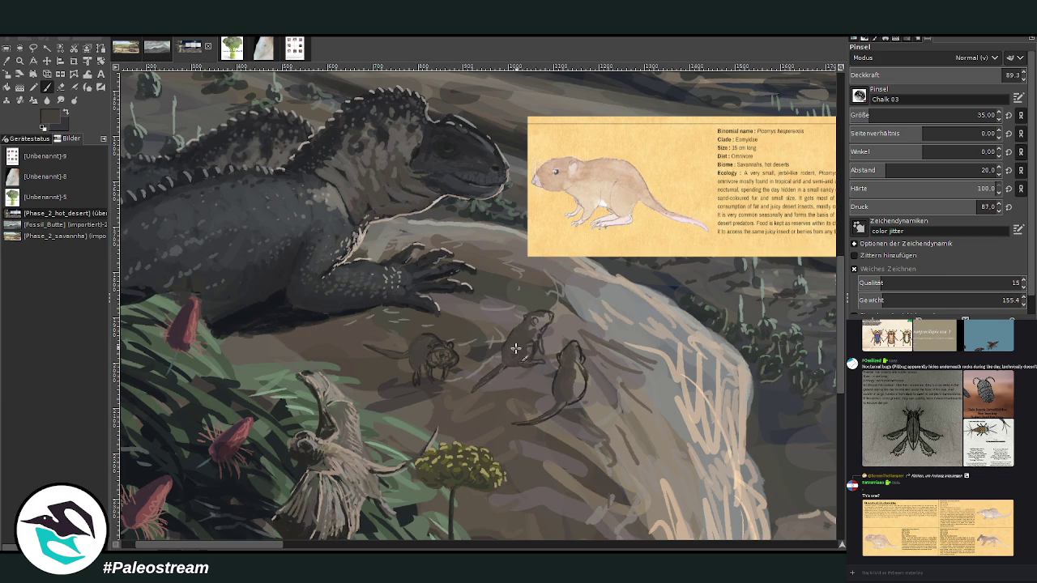
Step: Add lighter grey-brown marks on the right rodent's back, then shrink the brush to 26 with beige
ctrl+click(819, 274)
drag(580, 380, 576, 378)
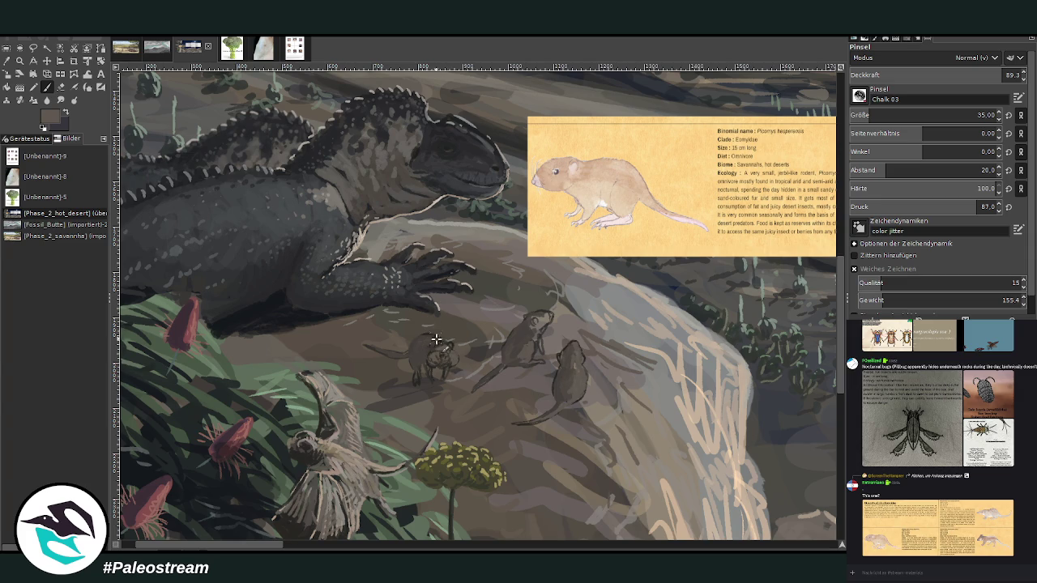
ctrl+click(818, 257)
key(bracketleft)
key(bracketleft)
key(bracketleft)
ctrl+click(832, 221)
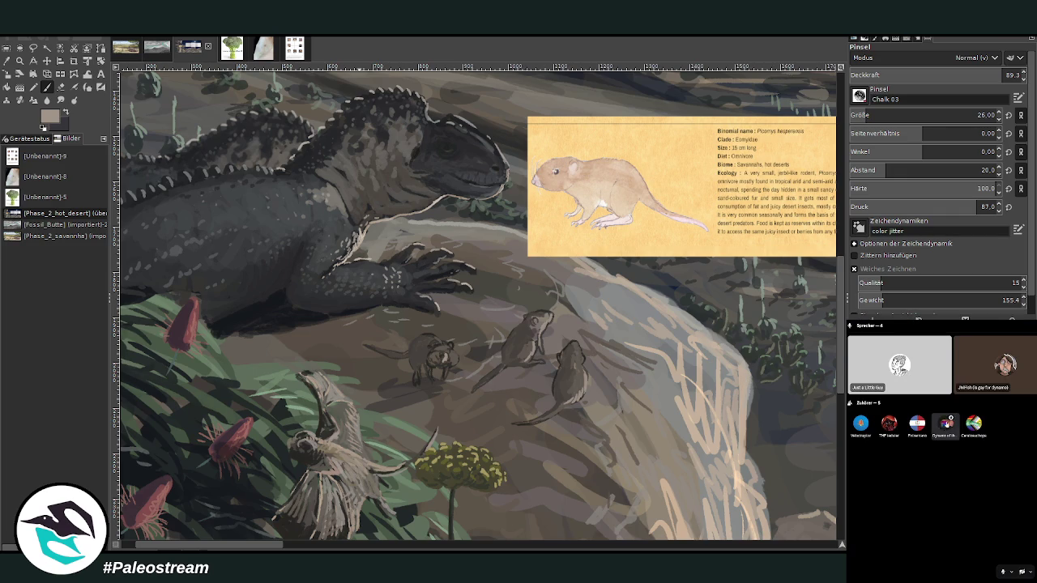
Step: Promote a voice-stage listener to speaker, then lower the brush opacity to 59.6
right_click(944, 425)
click(969, 328)
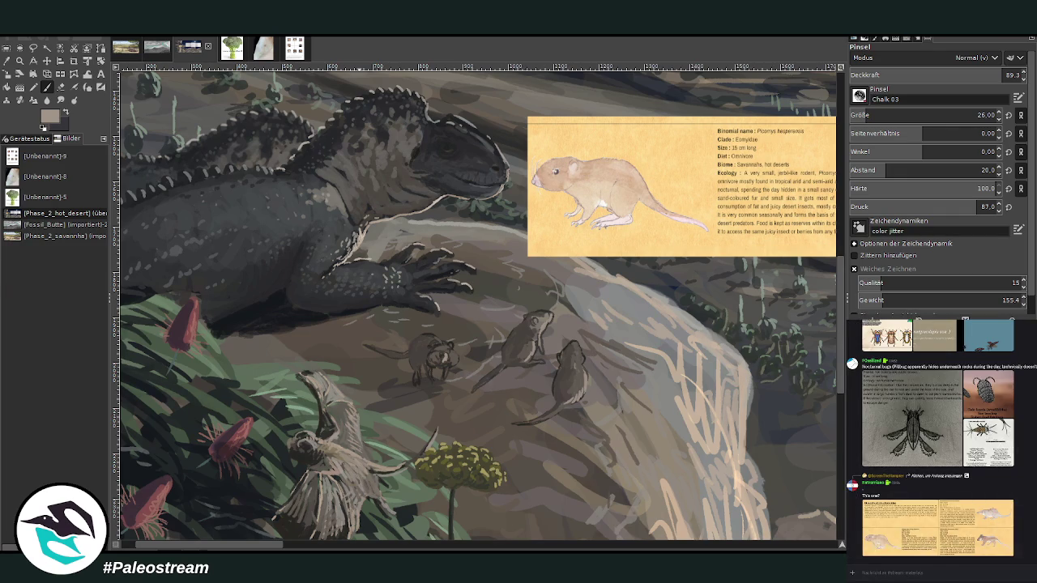
key(alt+Tab)
click(951, 75)
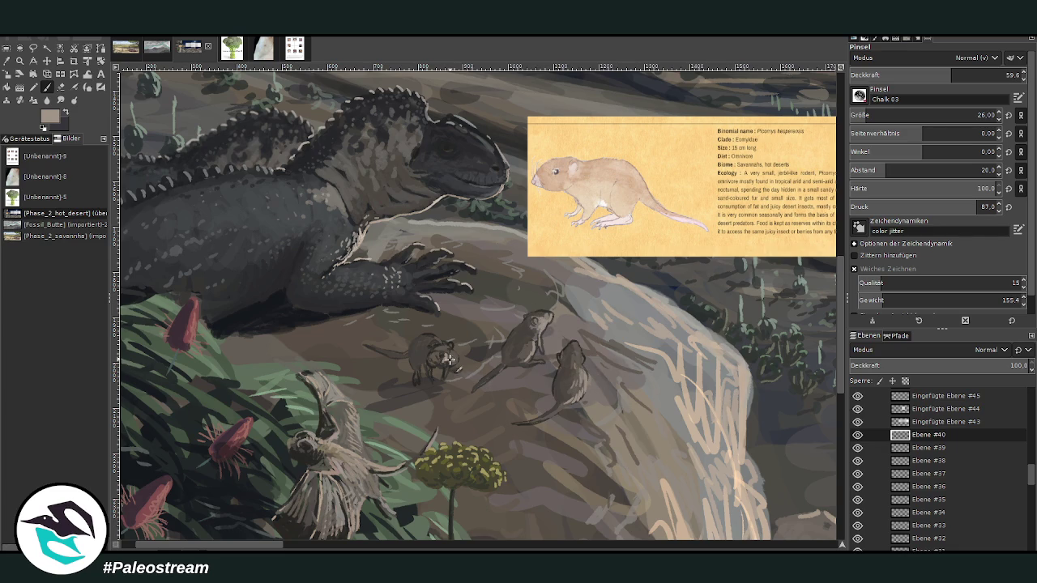
Step: Paint light beige over the left rodent and repaint its head with a sampled rodent colour
drag(446, 360, 456, 366)
key(o)
click(663, 364)
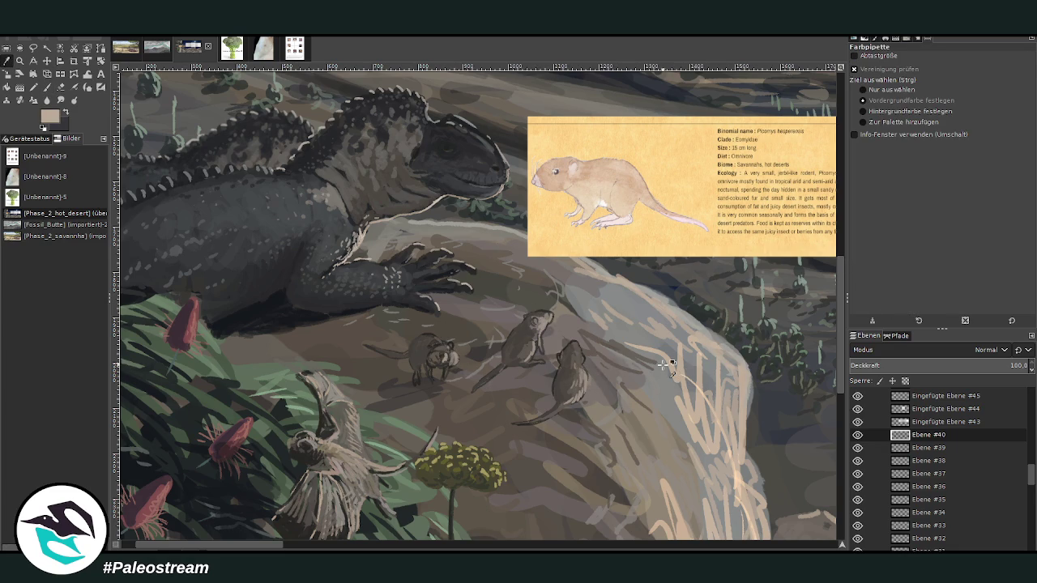
click(46, 86)
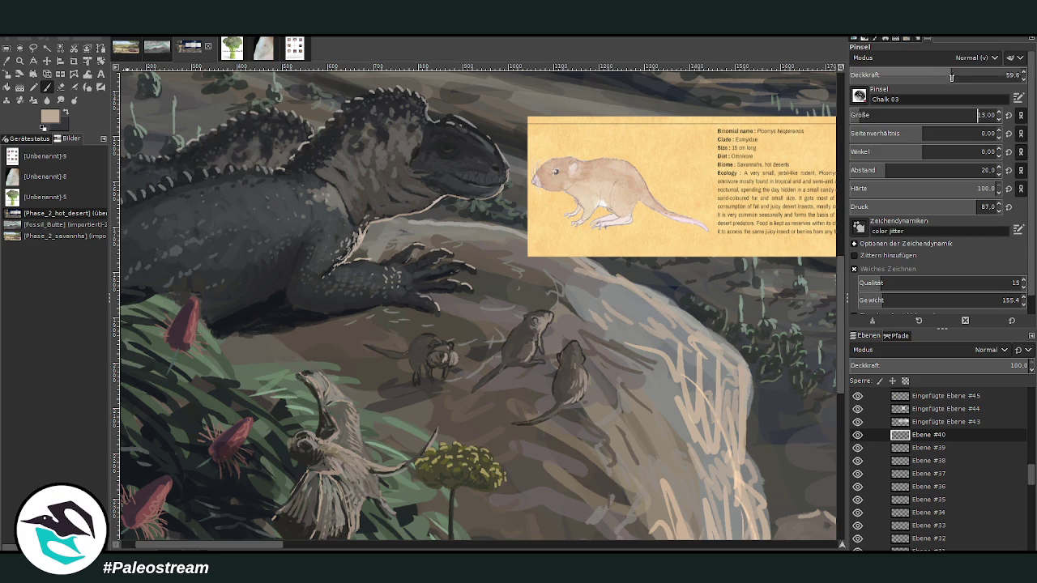
drag(450, 353, 444, 346)
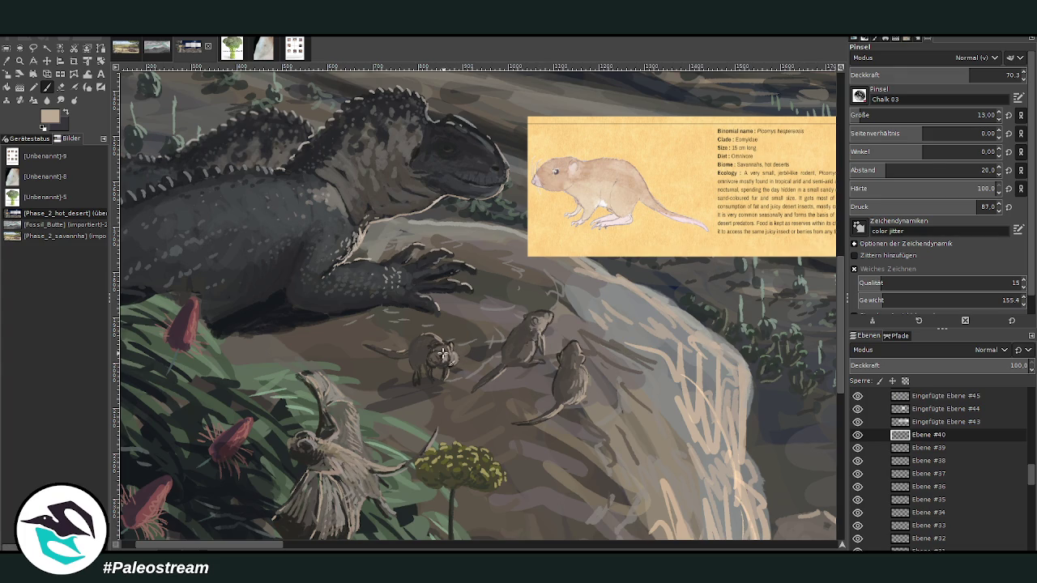
Step: Sample a dark rodent colour and add dark details to the left rodent's face
key(o)
click(526, 330)
key(p)
drag(430, 359, 441, 351)
ctrl+click(815, 279)
Step: Add light strokes to the middle and left rodents, then prepare dark size-33 paint on Ebene #39
drag(535, 328, 543, 330)
drag(437, 350, 414, 360)
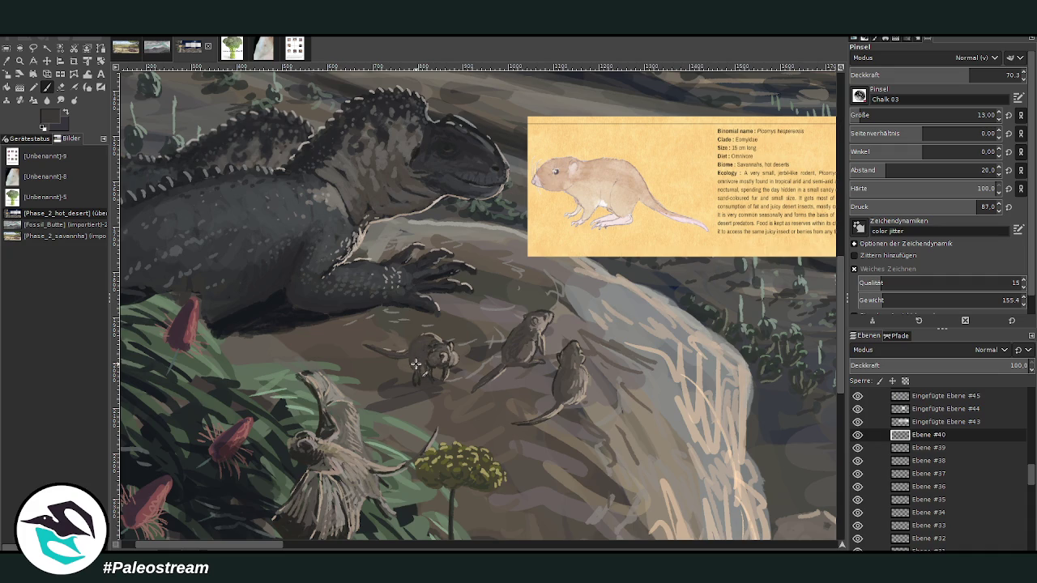
key(o)
click(272, 285)
key(p)
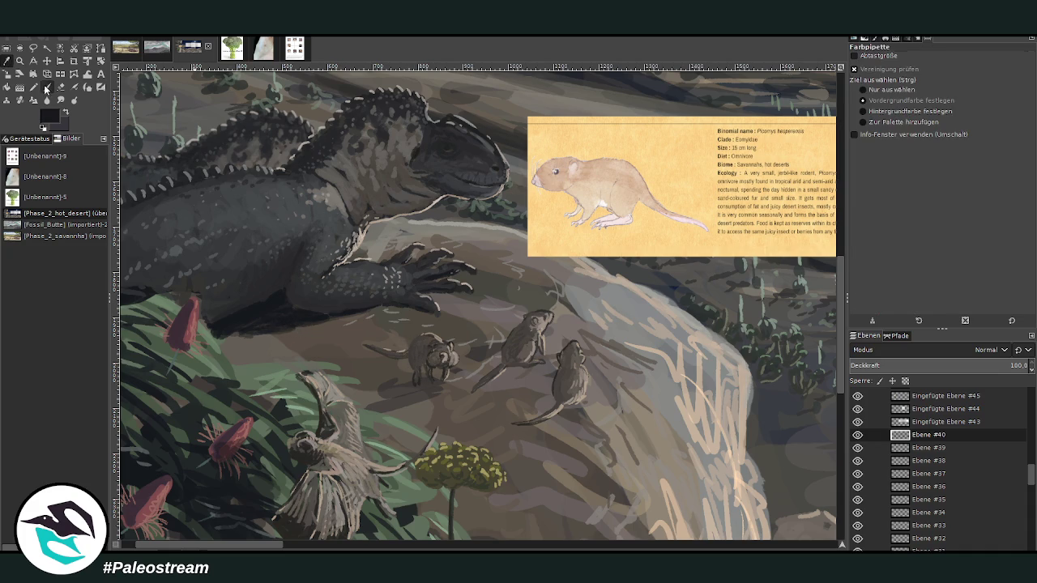
click(872, 114)
click(923, 449)
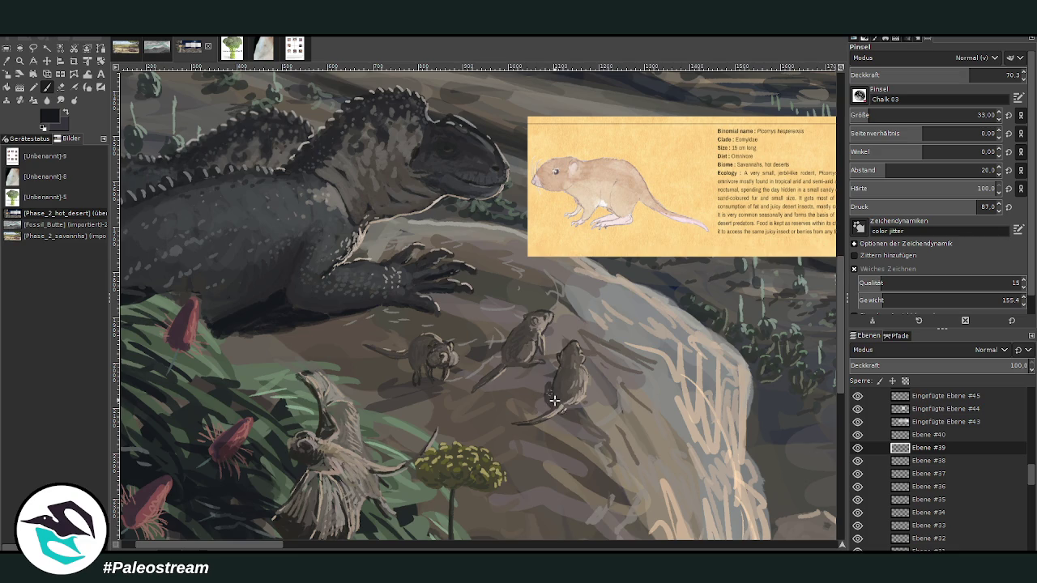
Step: Paint dark shadows under the right, middle and left rodents on the rock
mouse_move(527, 419)
mouse_down()
mouse_move(549, 393)
mouse_move(544, 409)
mouse_move(545, 385)
mouse_move(535, 391)
mouse_move(539, 409)
mouse_move(532, 388)
mouse_move(539, 378)
mouse_move(548, 389)
mouse_up()
mouse_move(500, 362)
mouse_down()
mouse_move(484, 370)
mouse_move(506, 363)
mouse_move(525, 373)
mouse_move(481, 363)
mouse_move(486, 380)
mouse_move(490, 364)
mouse_move(474, 384)
mouse_move(482, 357)
mouse_up()
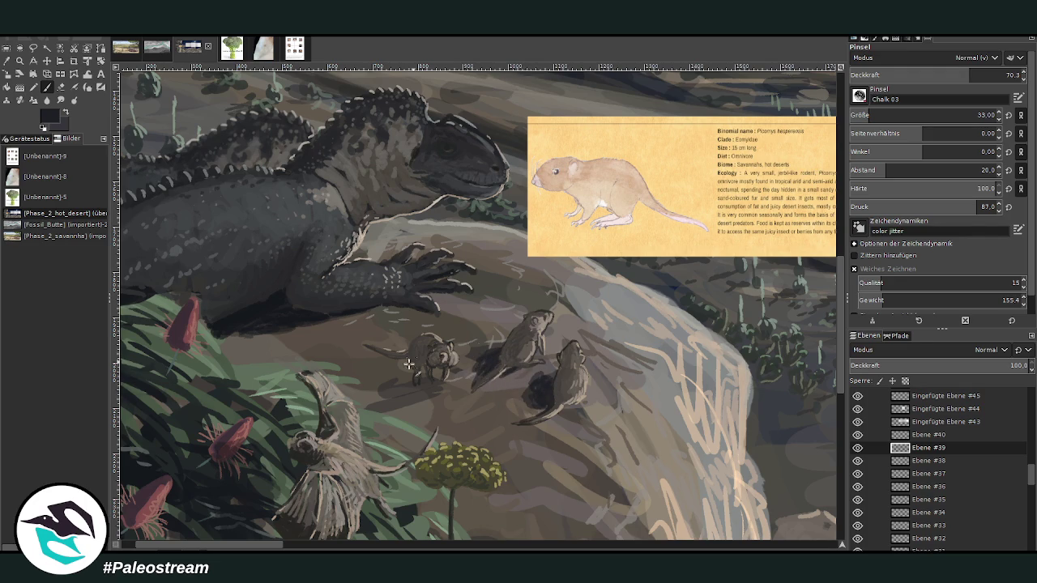
mouse_move(408, 363)
mouse_down()
mouse_move(385, 378)
mouse_move(409, 401)
mouse_move(370, 350)
mouse_move(405, 361)
mouse_move(409, 381)
mouse_move(382, 377)
mouse_move(385, 392)
mouse_move(413, 374)
mouse_move(425, 396)
mouse_move(392, 398)
mouse_move(395, 385)
mouse_move(365, 351)
mouse_move(428, 389)
mouse_move(376, 382)
mouse_move(411, 397)
mouse_move(390, 401)
mouse_move(382, 370)
mouse_move(384, 381)
mouse_up()
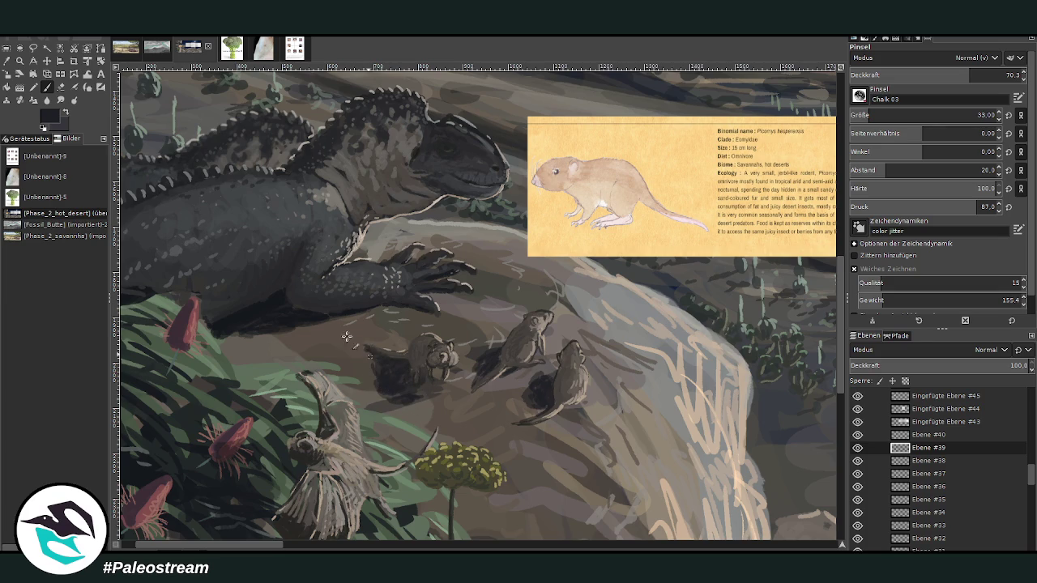
click(61, 87)
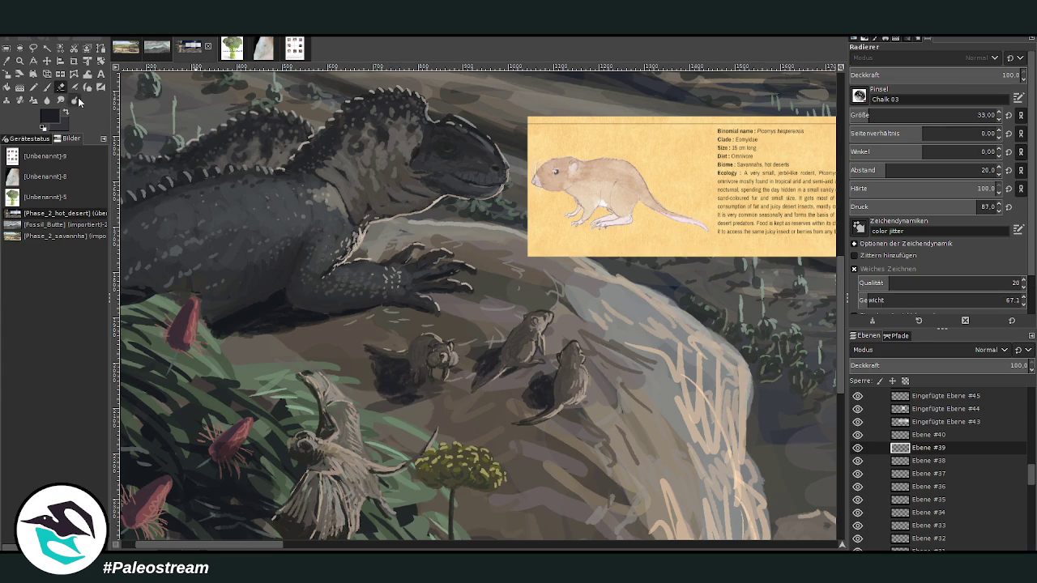
Step: Erase part of the left rodent's shadow and lower the paint opacity to 36.9
mouse_move(377, 369)
mouse_down()
mouse_move(371, 360)
mouse_move(377, 381)
mouse_up()
click(47, 87)
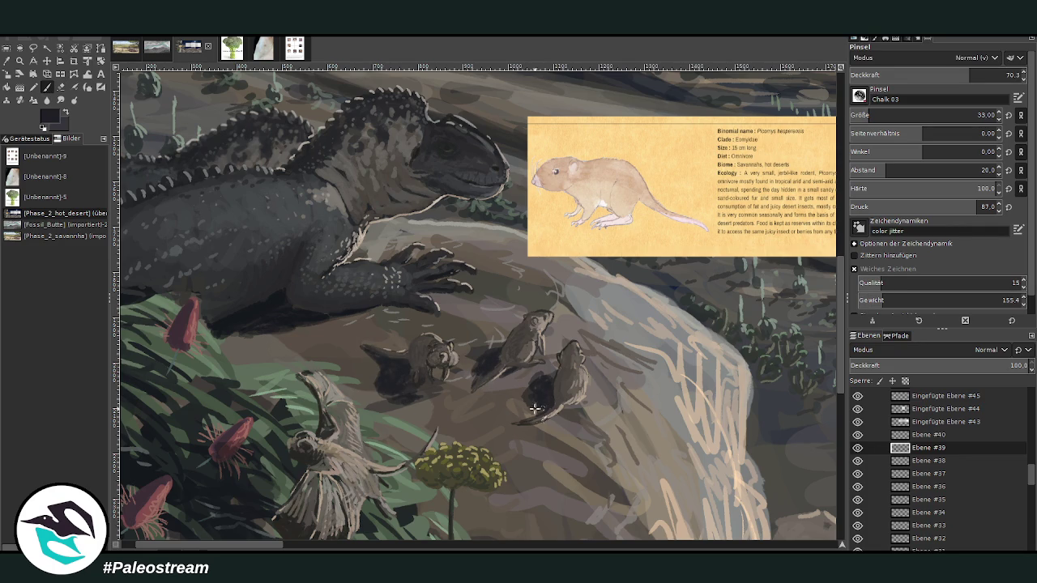
click(913, 75)
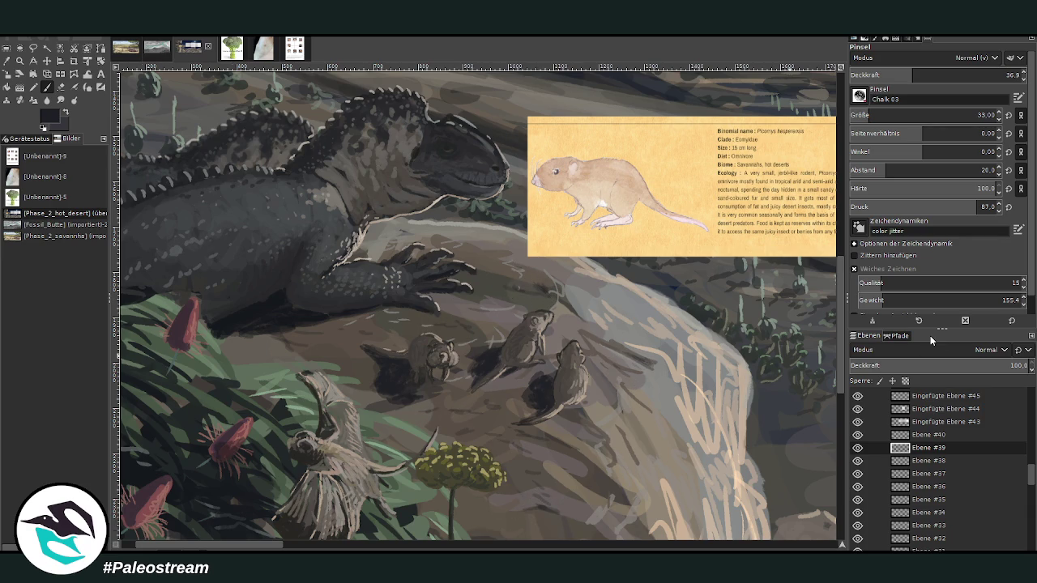
Step: Hide the yellow info card Eingefügte Ebene #45, select Eingefügte Ebene #44, and fit the image
key(shift+ctrl+j)
key(z)
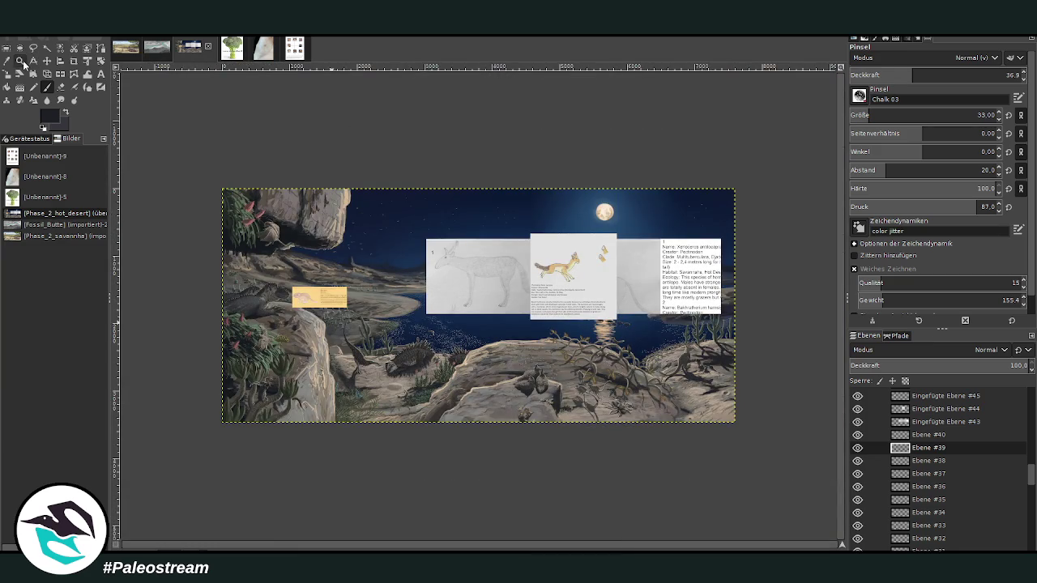
drag(256, 236, 398, 398)
drag(259, 156, 609, 414)
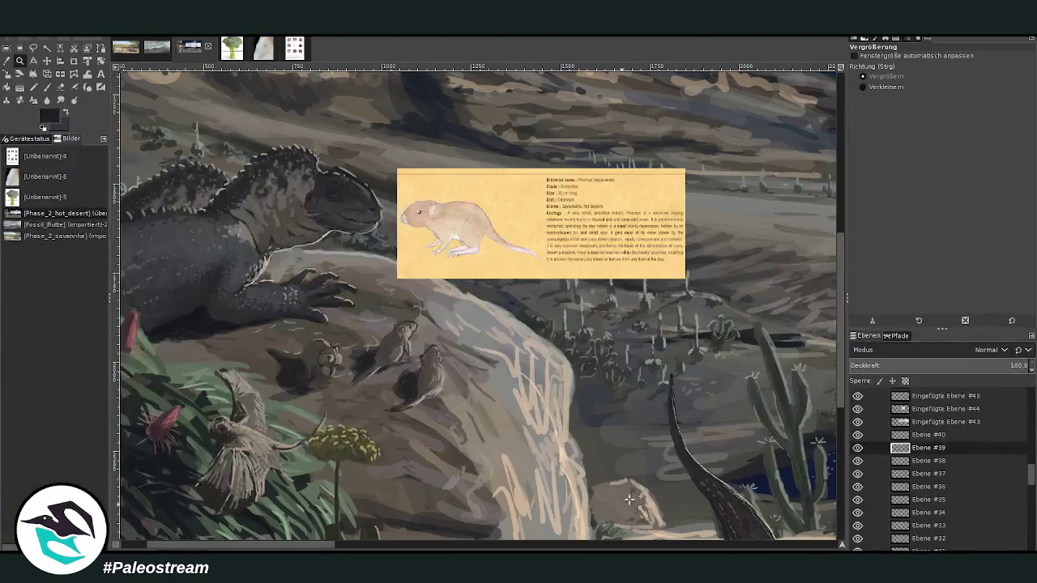
click(857, 396)
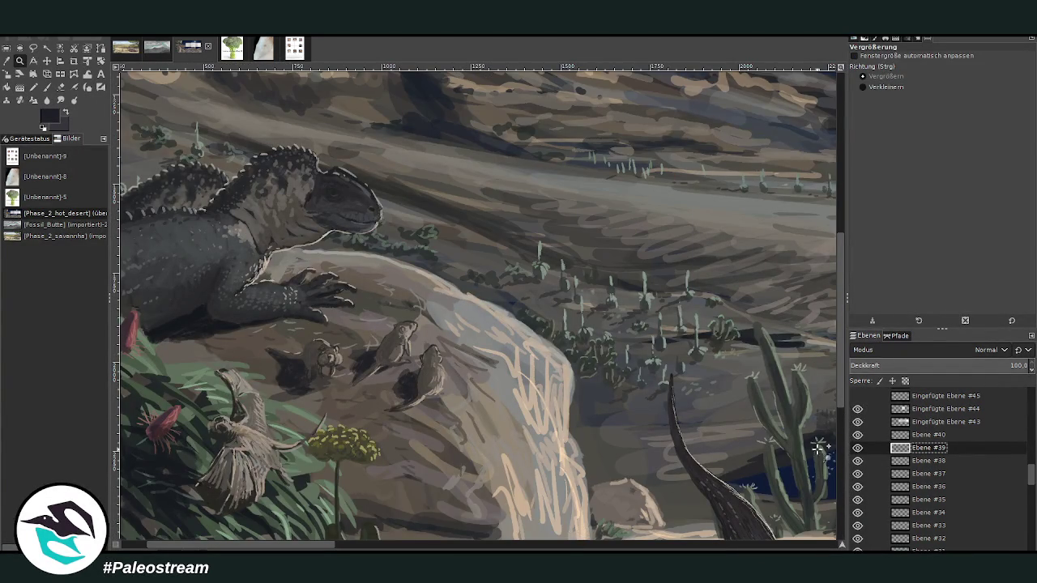
click(932, 398)
scroll(934, 409, up, 2)
click(912, 449)
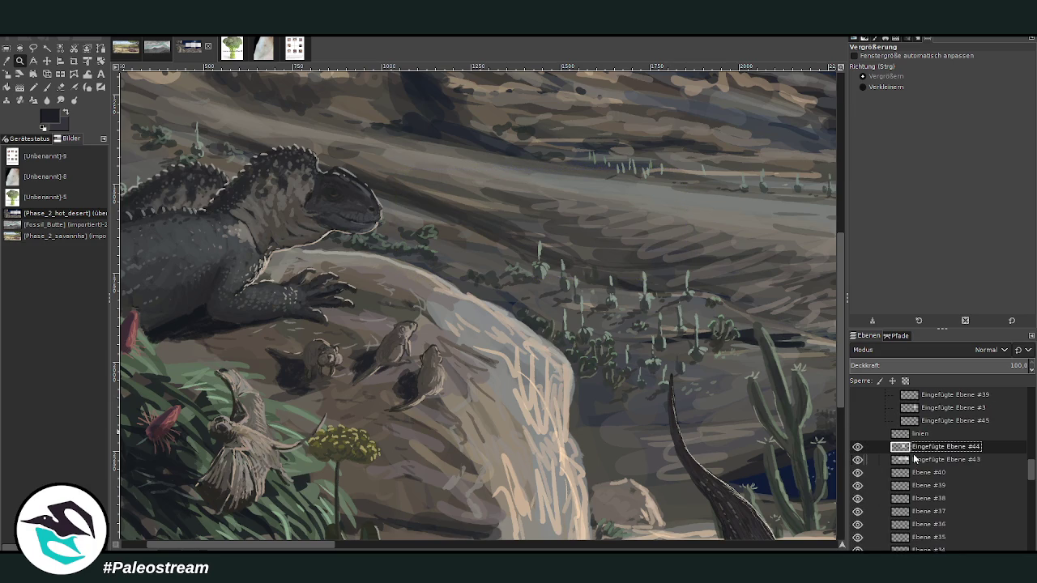
key(shift+ctrl+j)
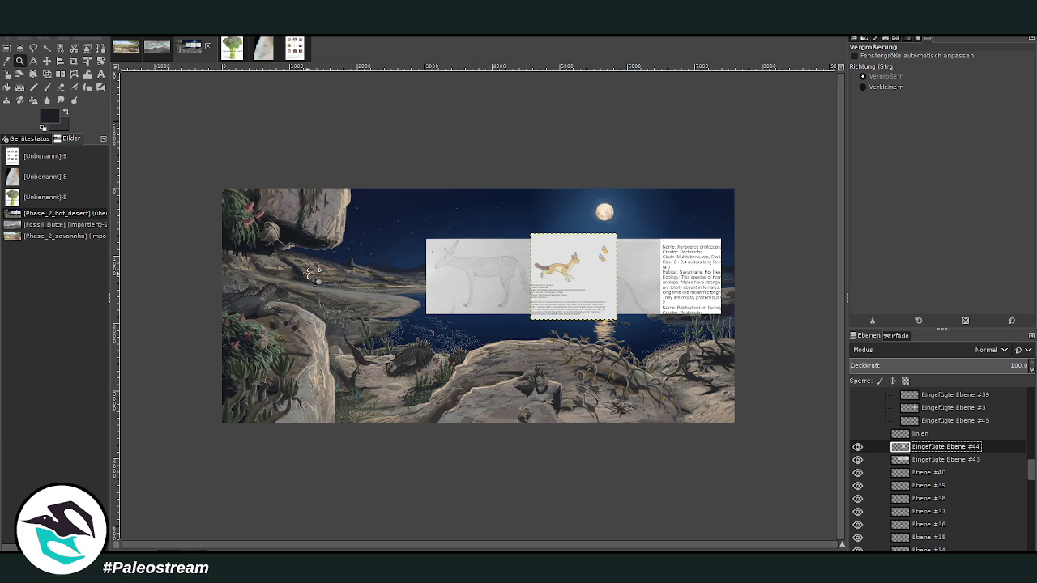
Step: Zoom in on the lake and reference sheets, try the Scale tool, then undo
drag(348, 193, 559, 363)
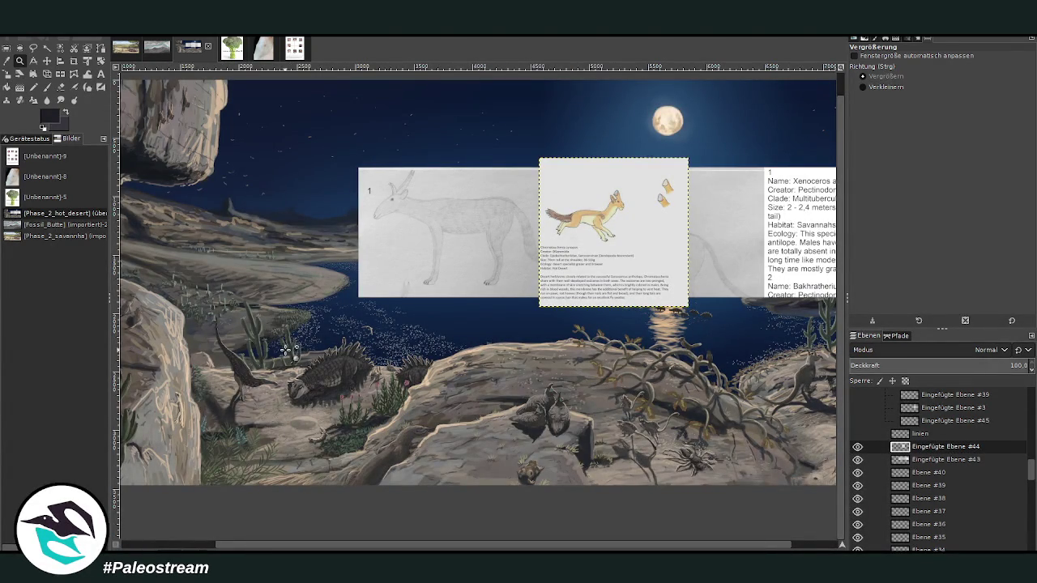
scroll(412, 447, right, 2)
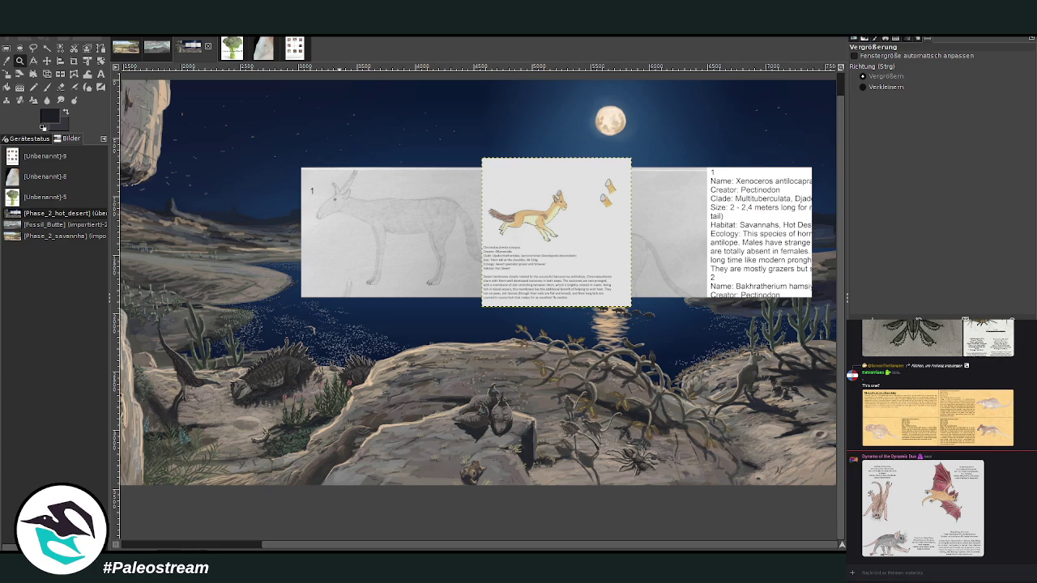
scroll(1035, 489, up, 3)
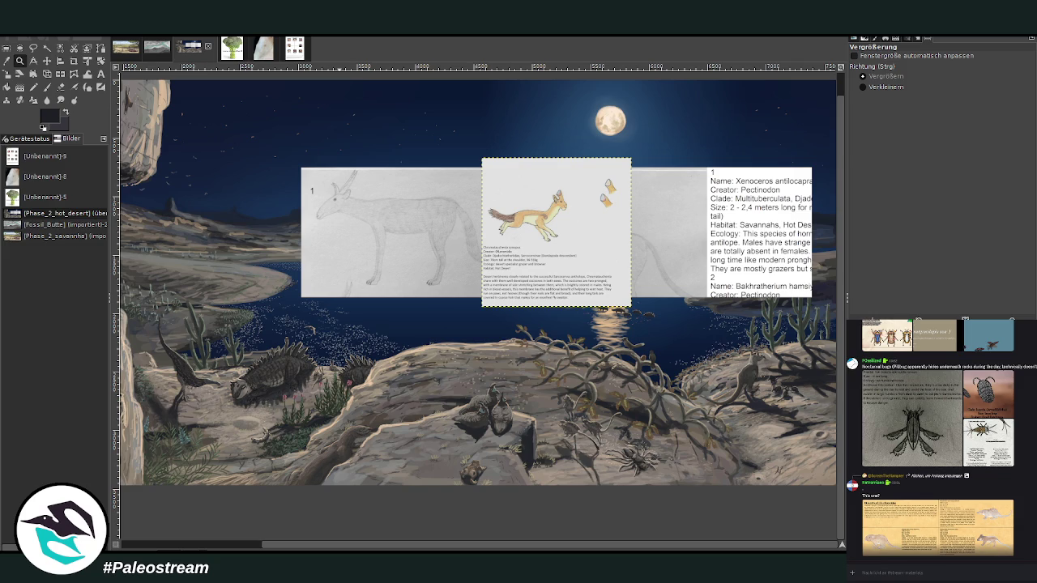
key(shift+s)
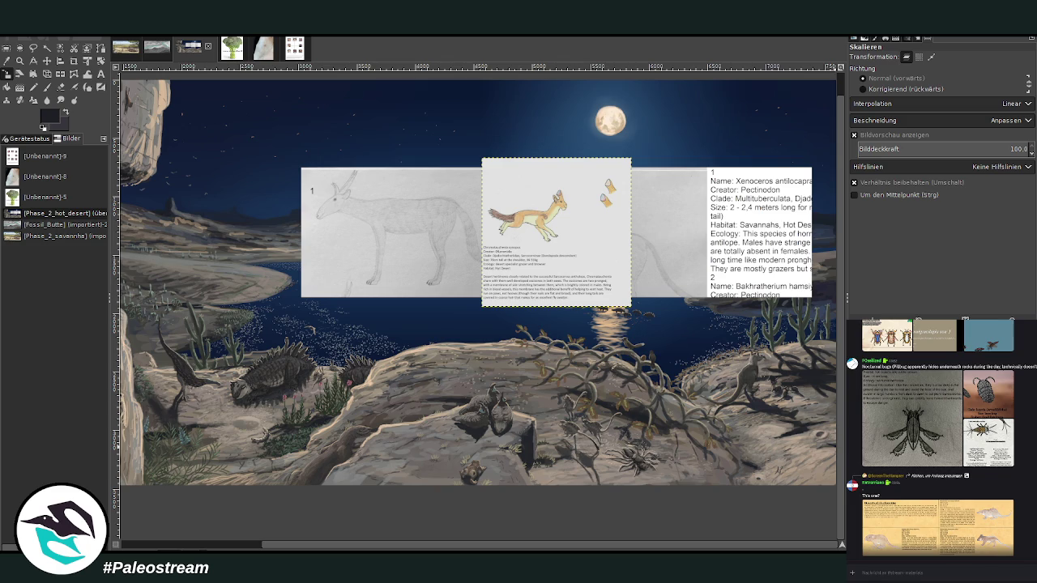
key(ctrl+z)
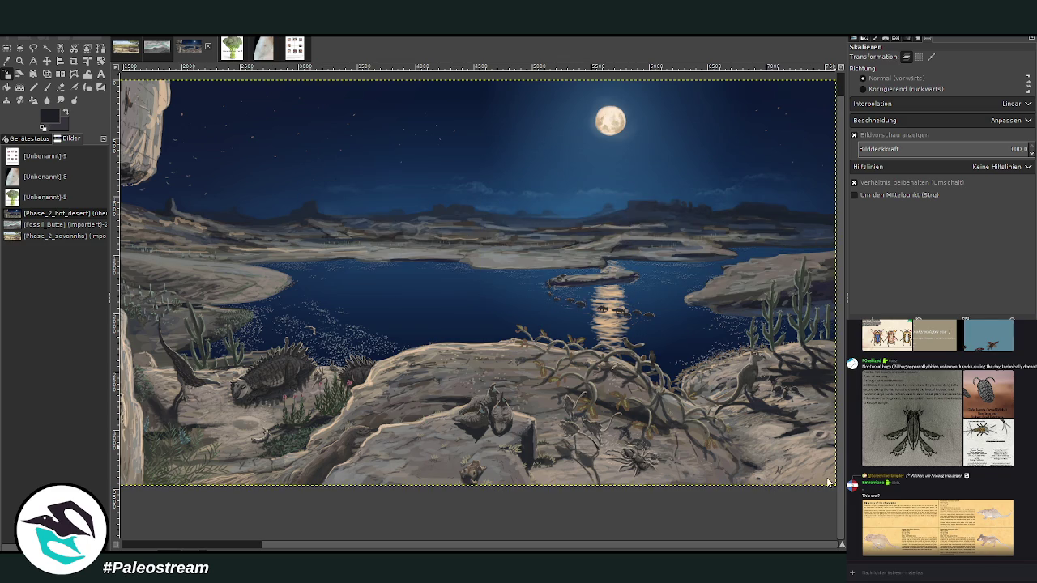
Step: Zoom out to the full painting, then zoom in on the herd in the moon's reflection
drag(621, 548, 486, 549)
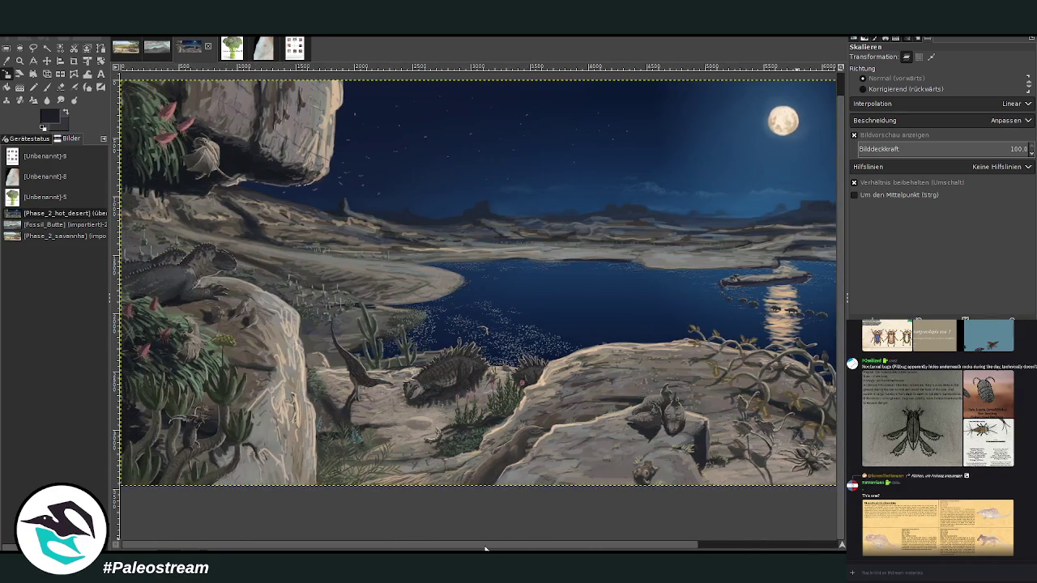
drag(422, 548, 821, 543)
key(z)
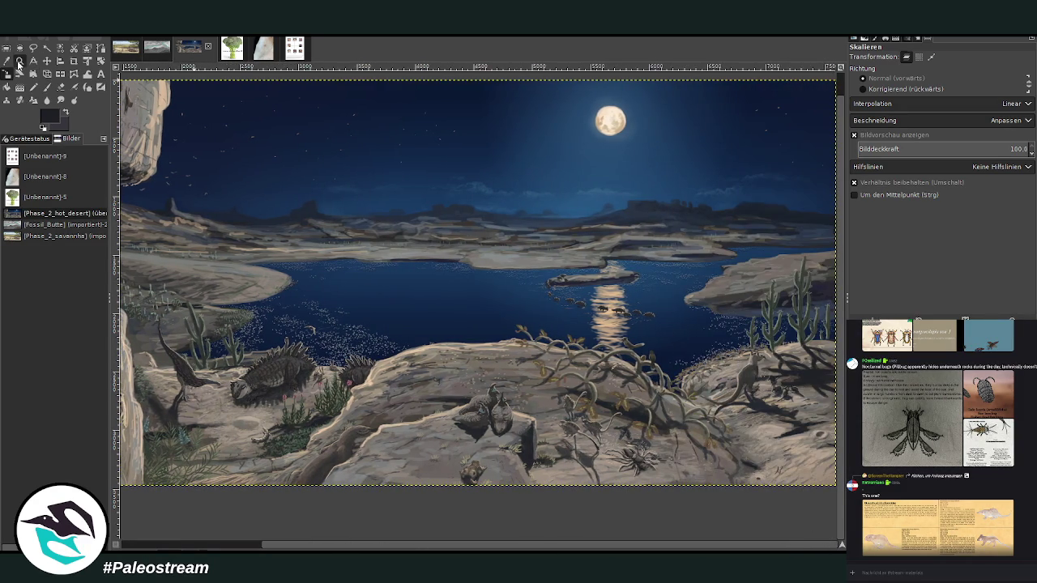
click(866, 86)
click(536, 288)
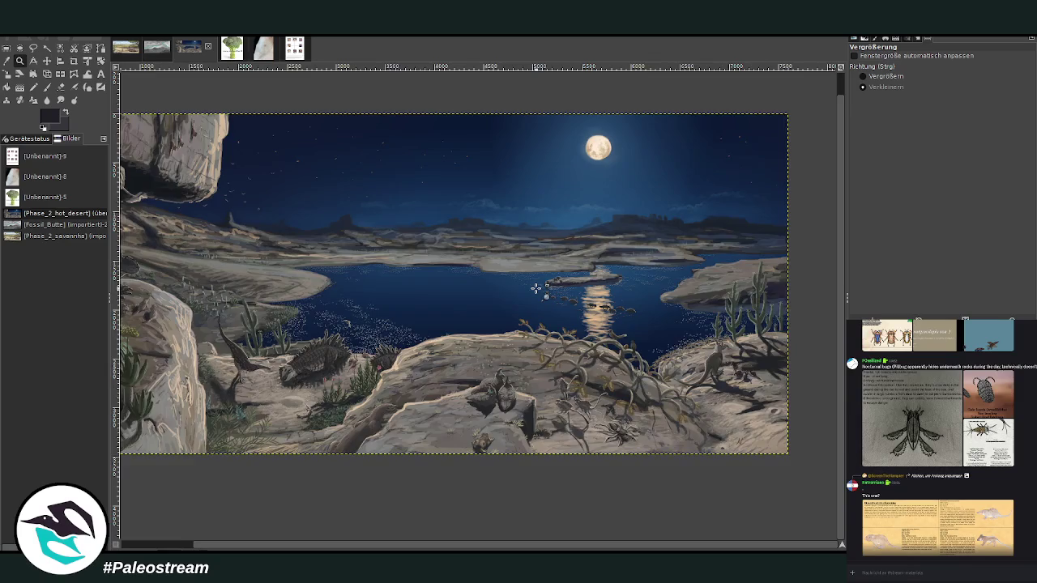
click(536, 288)
click(883, 76)
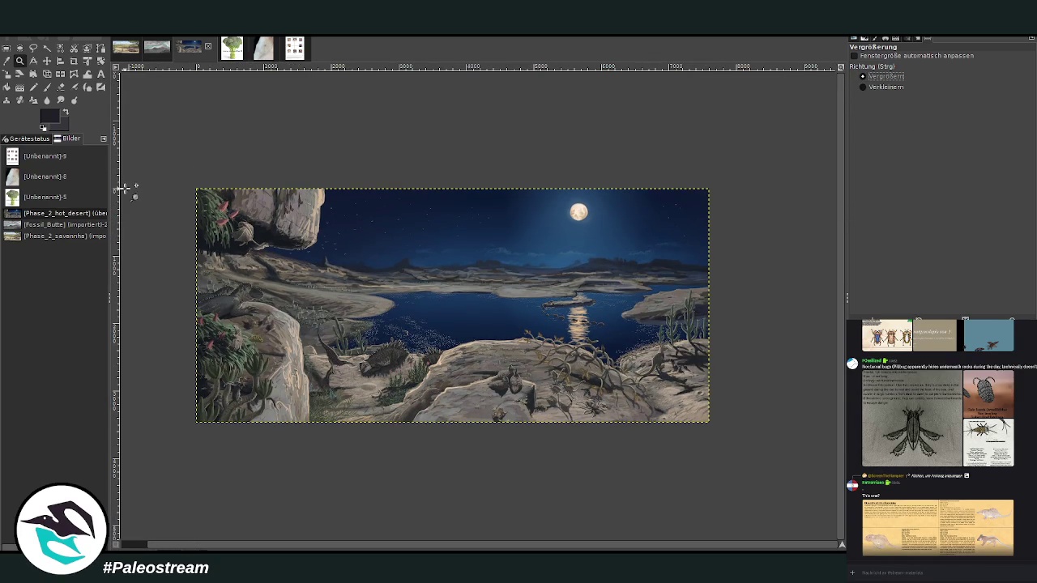
drag(188, 184, 719, 434)
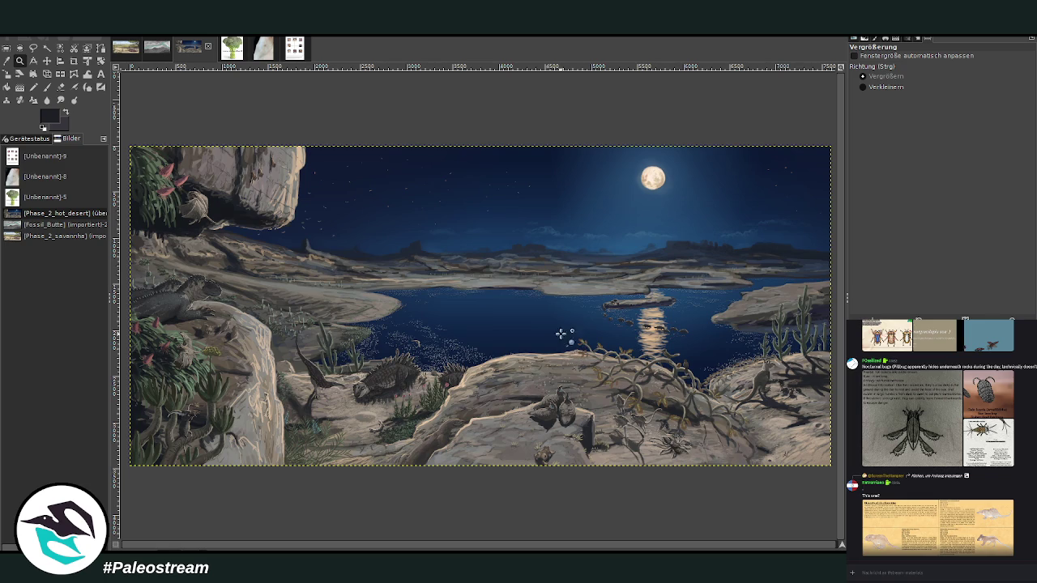
drag(523, 276, 721, 366)
drag(320, 211, 694, 373)
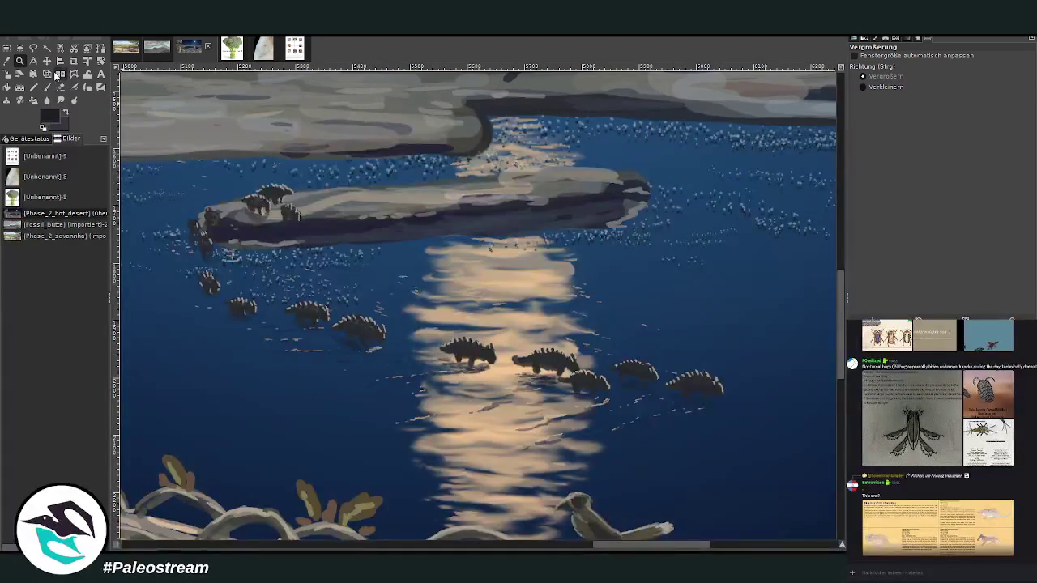
Step: Zoom out to the whole painting, then zoom closer on the animals in the reflection
click(47, 60)
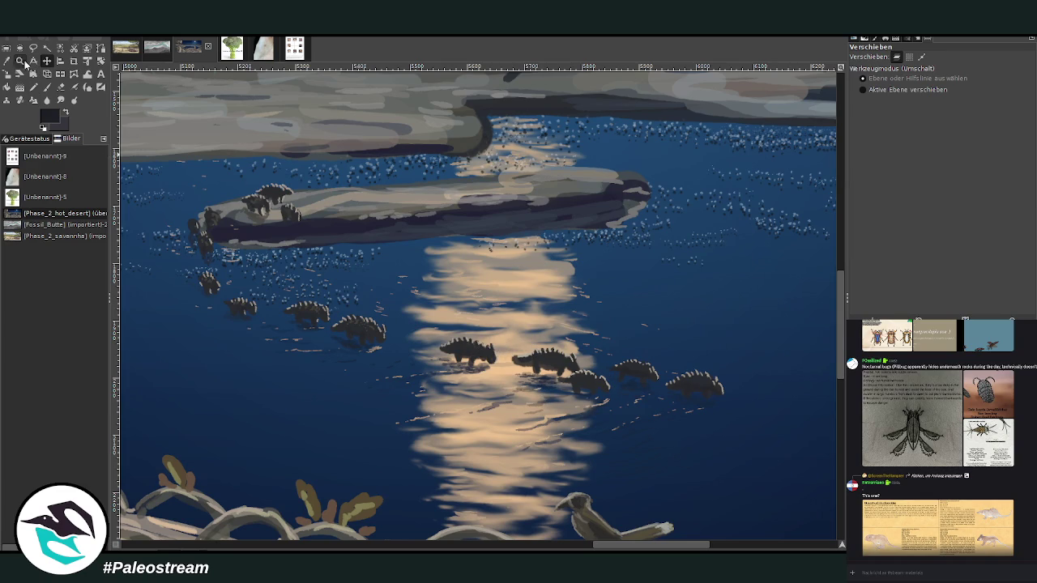
click(19, 61)
click(689, 184)
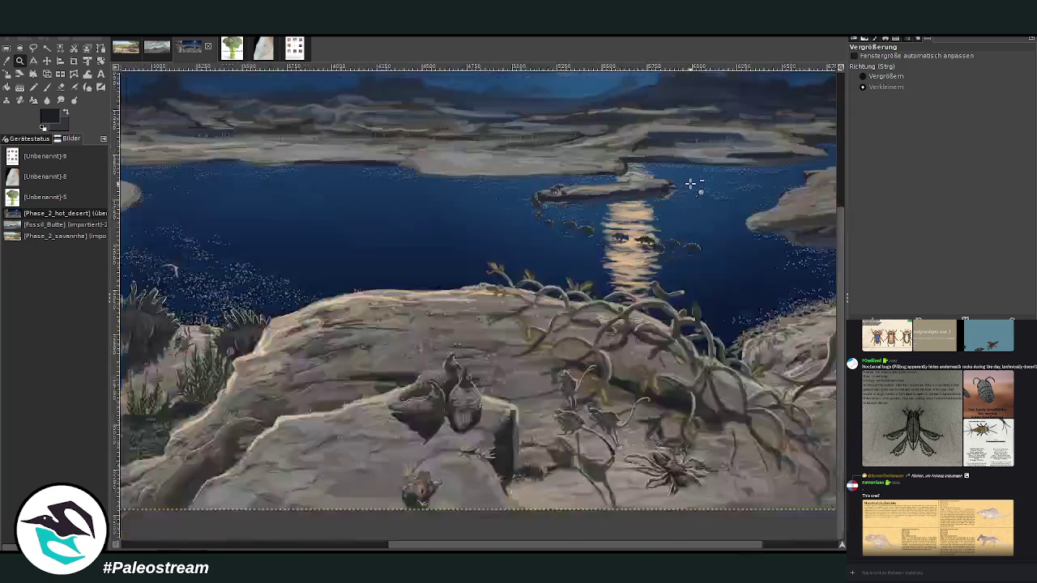
click(690, 184)
click(689, 184)
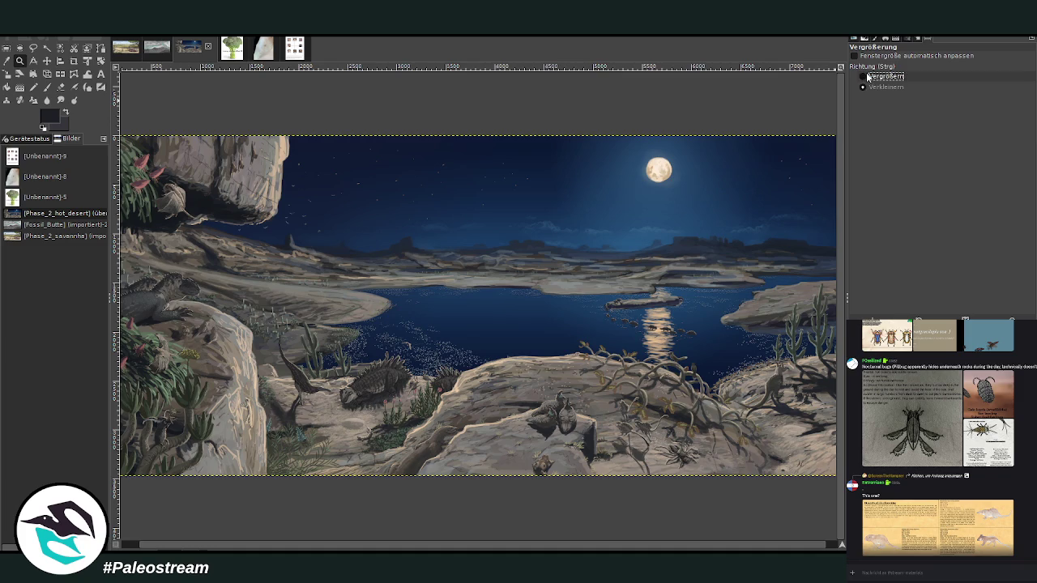
drag(572, 298, 751, 351)
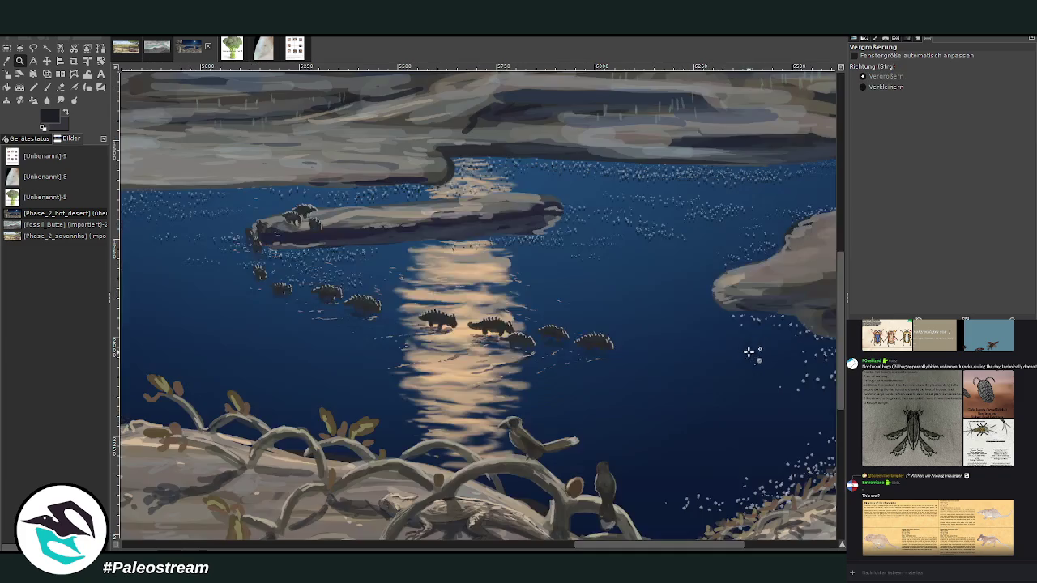
drag(242, 261, 672, 397)
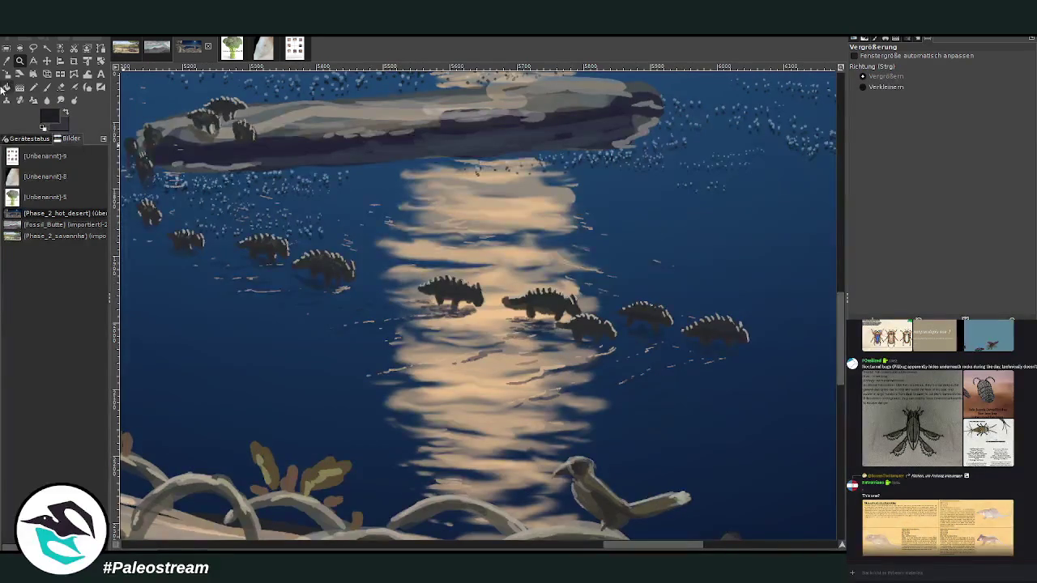
Step: Lasso the four wading animals with Free Select and close the selection
click(33, 48)
drag(481, 310, 429, 272)
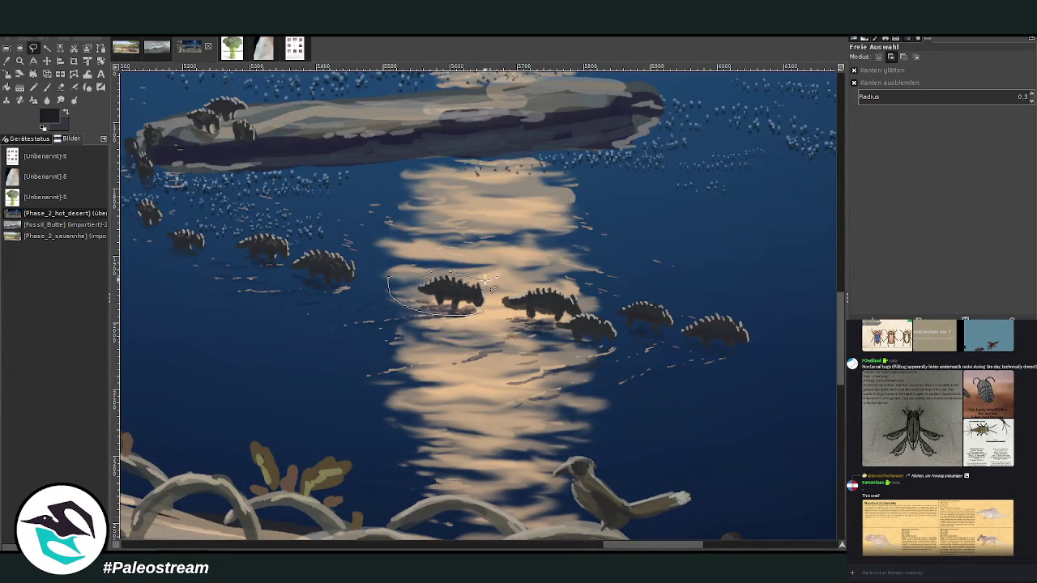
mouse_move(429, 272)
mouse_down()
mouse_move(635, 301)
mouse_move(602, 344)
mouse_move(567, 350)
mouse_move(488, 328)
mouse_up()
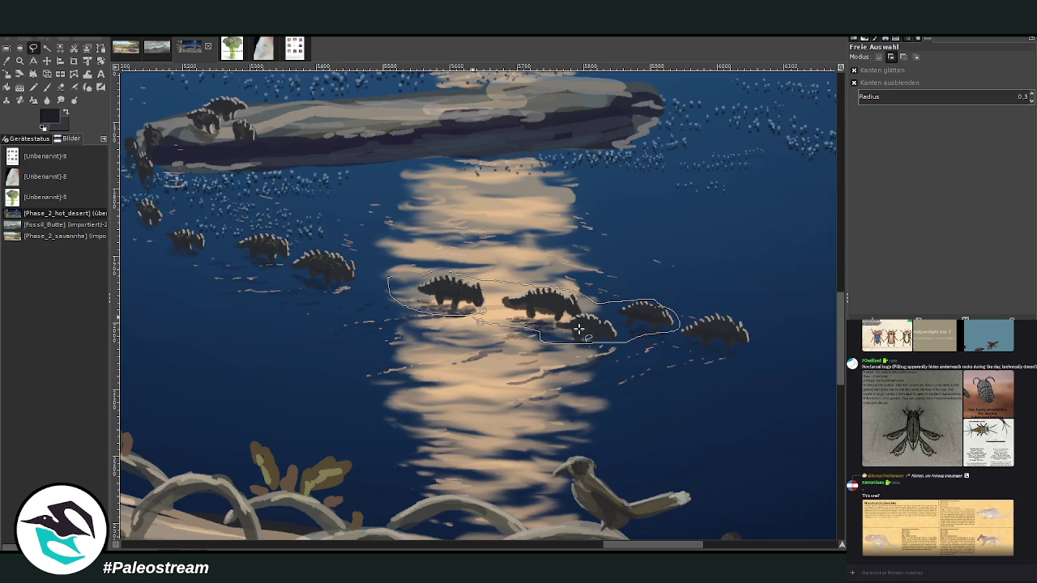
key(Return)
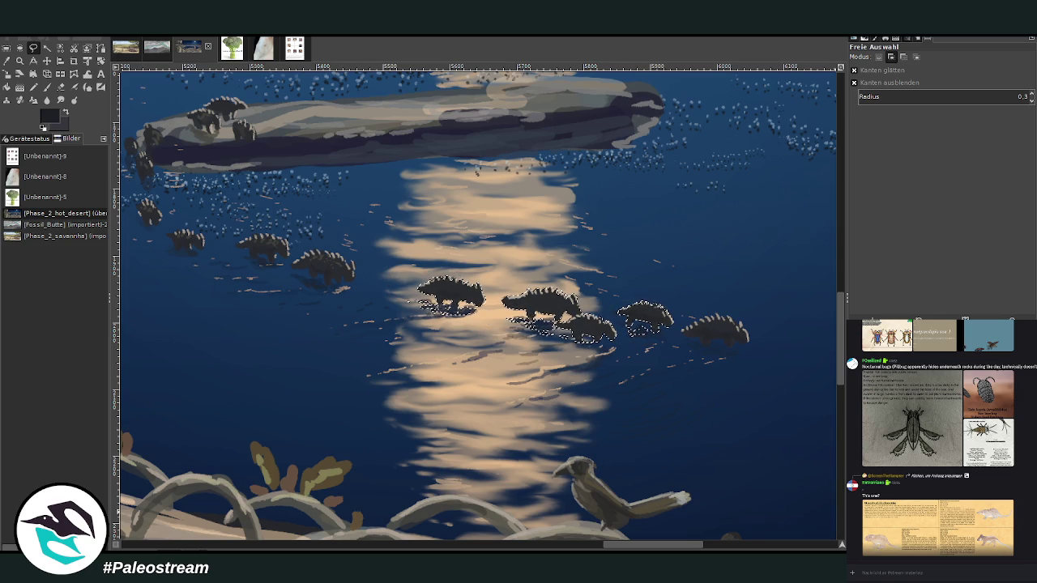
click(47, 61)
Step: Paste a copy of the four animals onto the far sandbank and rotate it -5.17°
drag(541, 328, 897, 520)
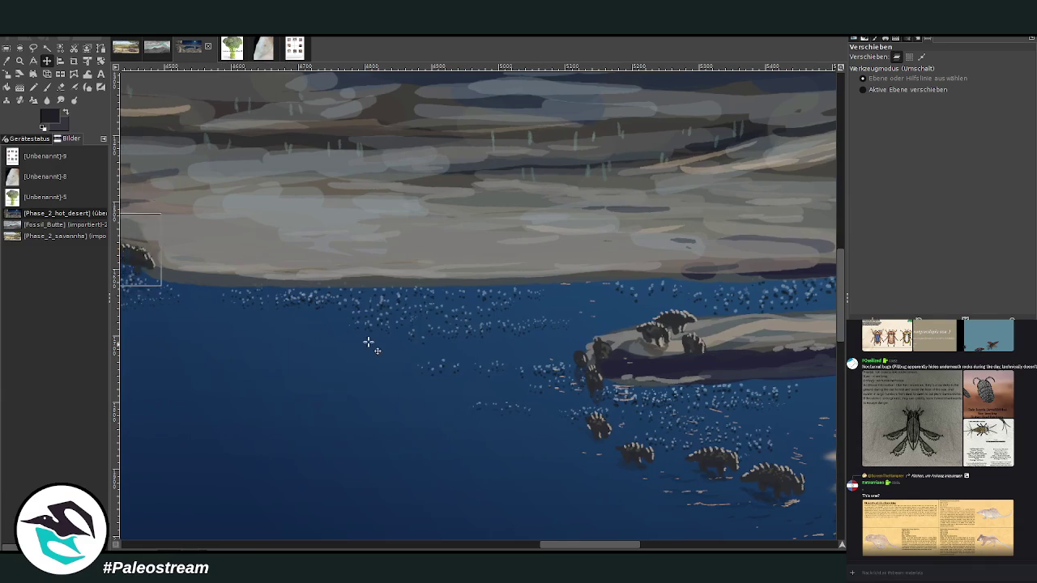
key(ctrl+v)
drag(371, 303, 360, 243)
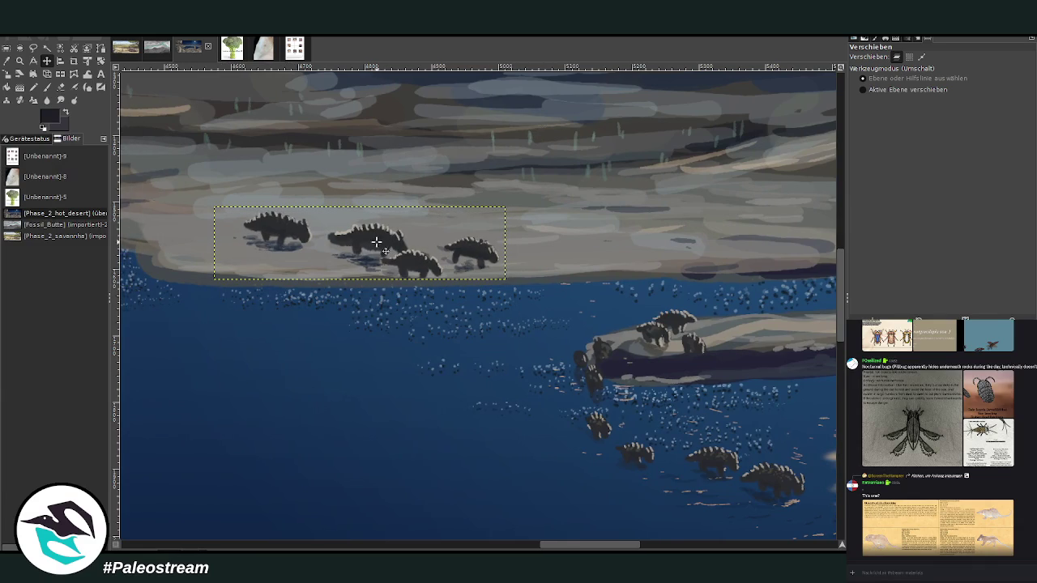
click(101, 61)
drag(253, 242, 252, 251)
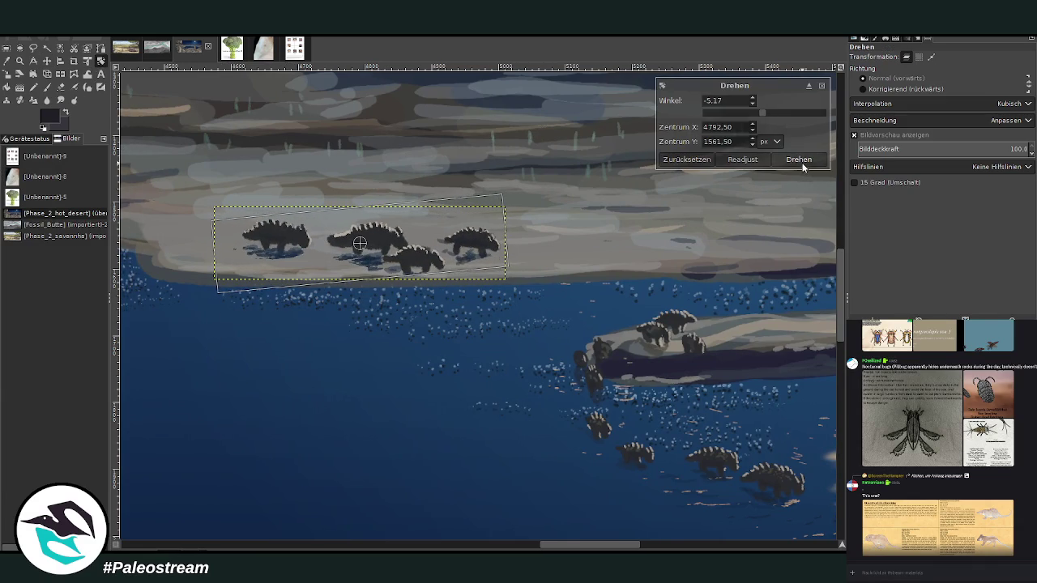
click(799, 159)
Step: Scale the copied group to 277×92 px and move it up-left onto the sandbank
click(7, 73)
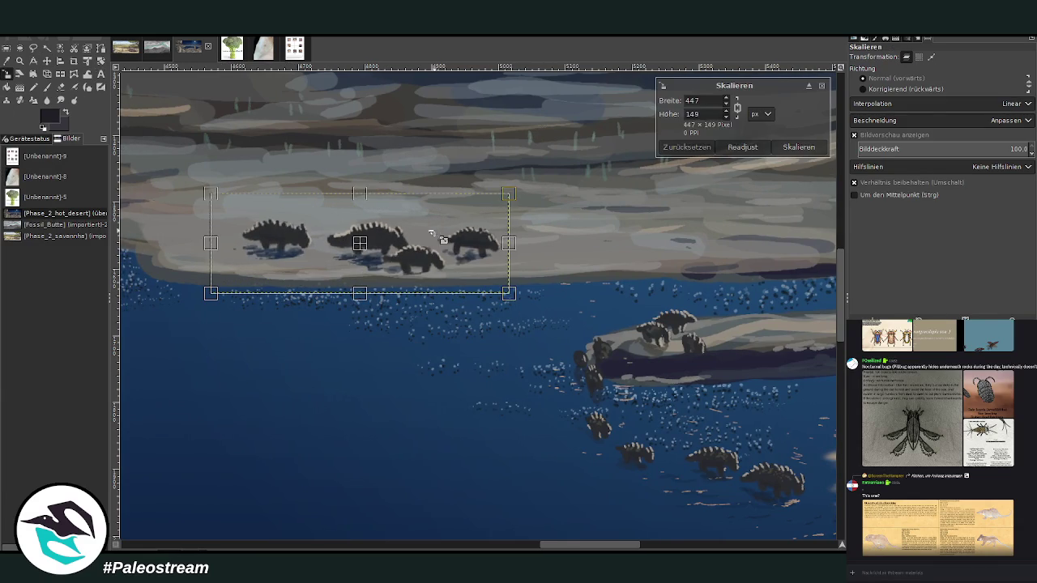
drag(508, 193, 395, 232)
drag(301, 264, 231, 228)
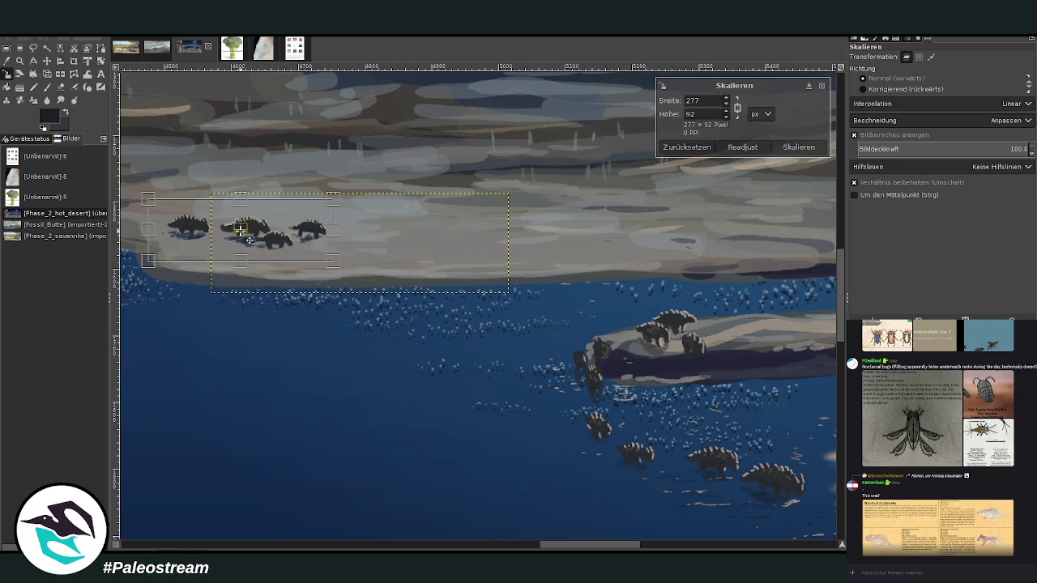
click(797, 148)
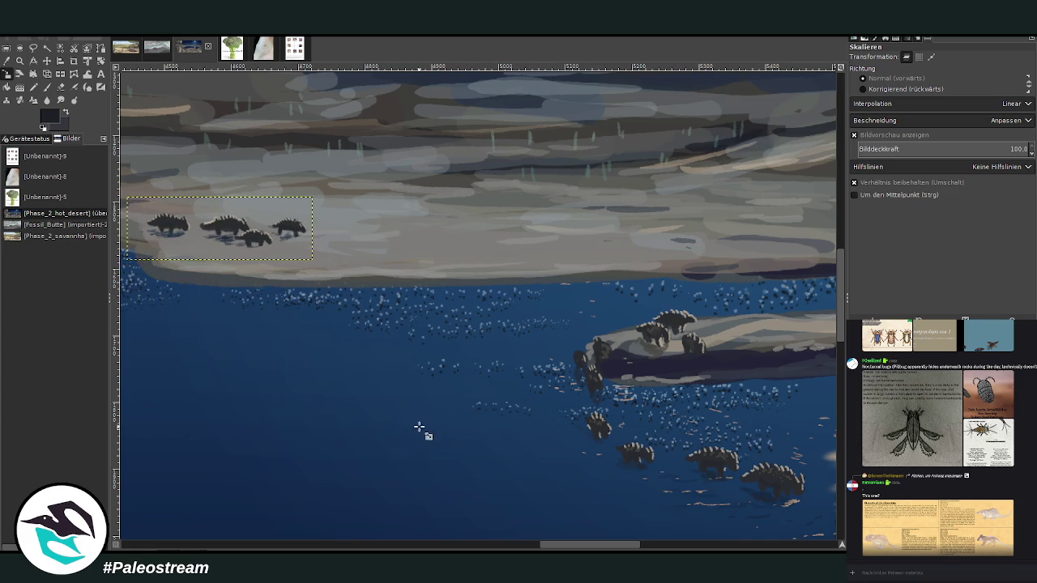
drag(566, 545, 550, 546)
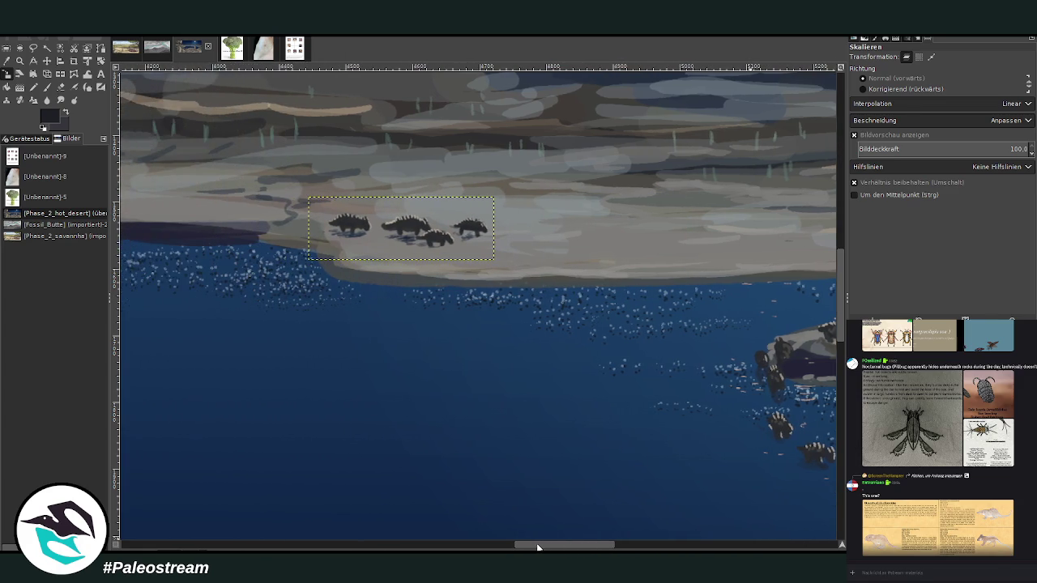
click(7, 60)
scroll(275, 184, up, 3)
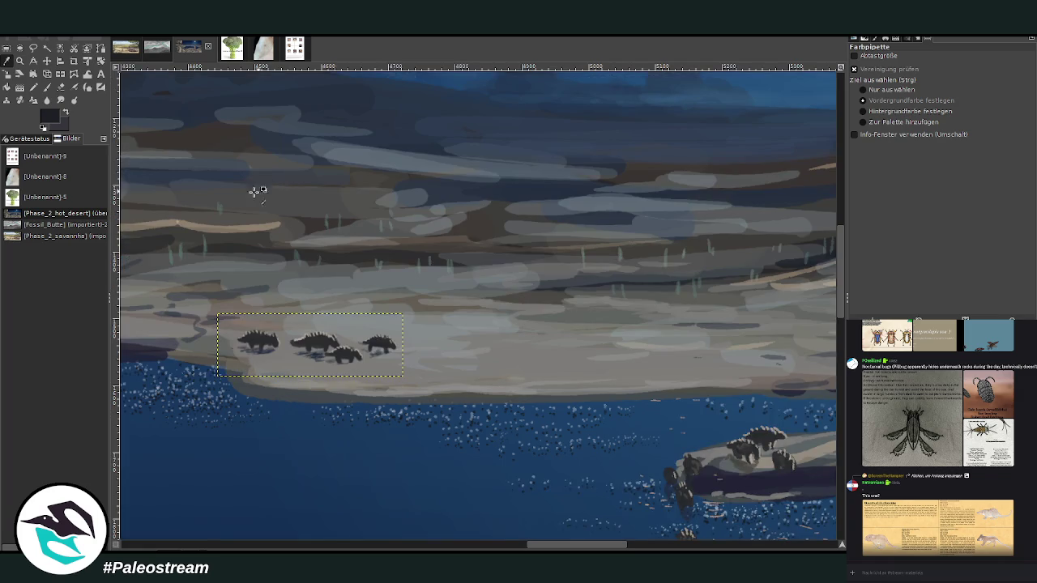
Step: Sample shore grey-blue and set a Lighten-only brush at size 248, opacity 13.6
click(664, 221)
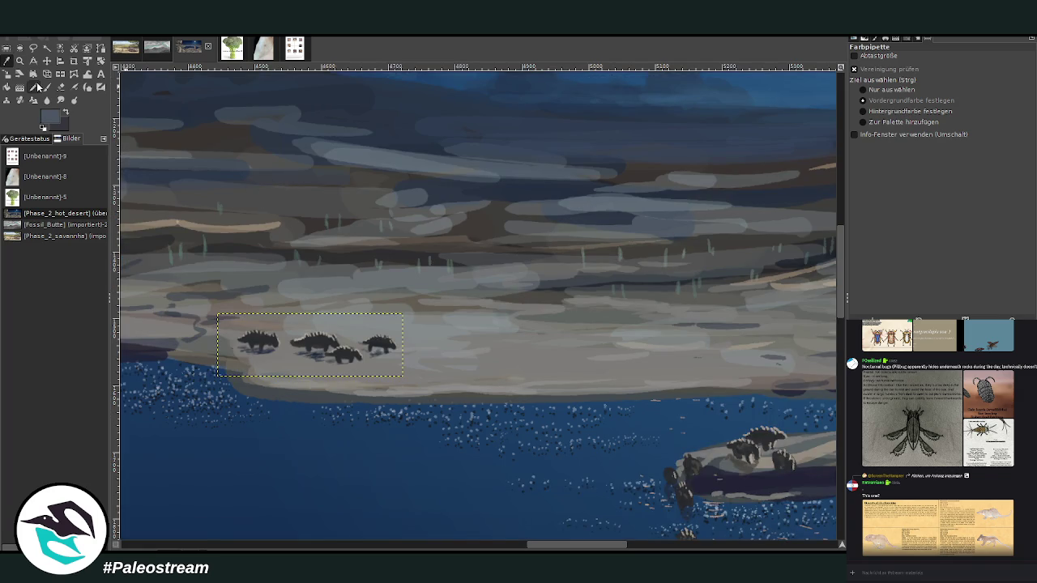
key(p)
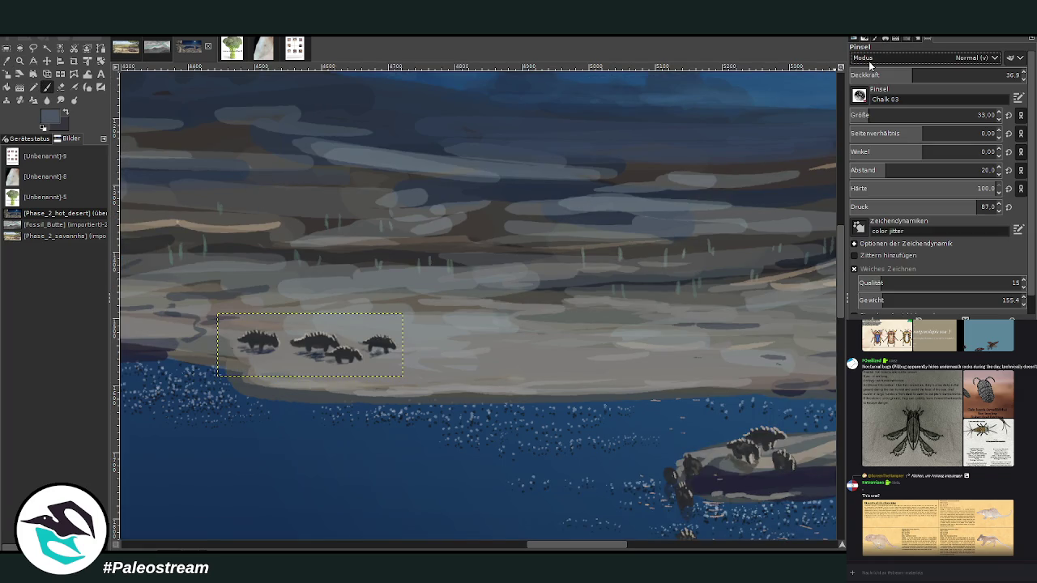
scroll(964, 58, down, 5)
drag(881, 115, 914, 114)
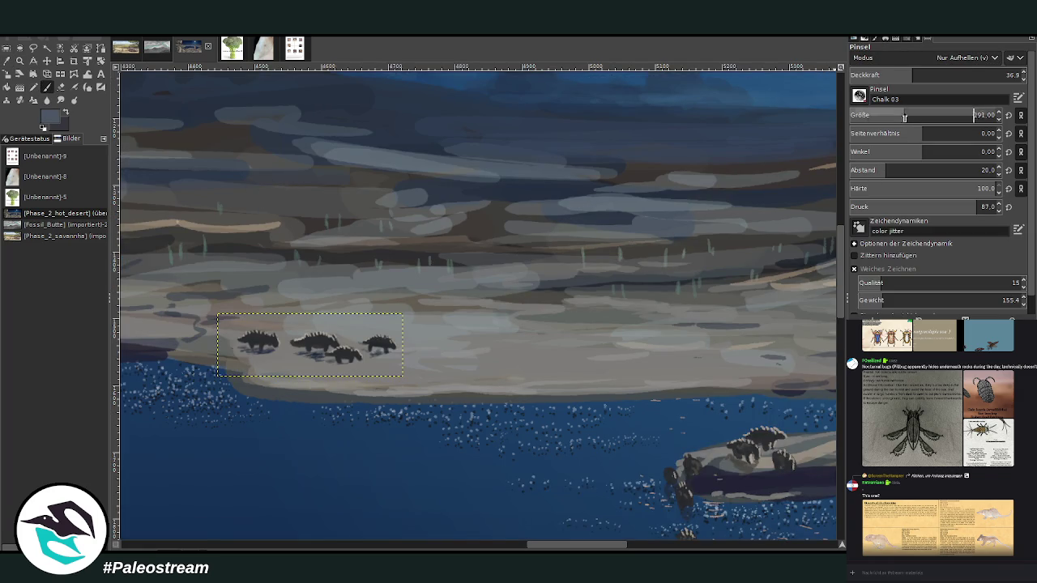
drag(913, 74, 874, 74)
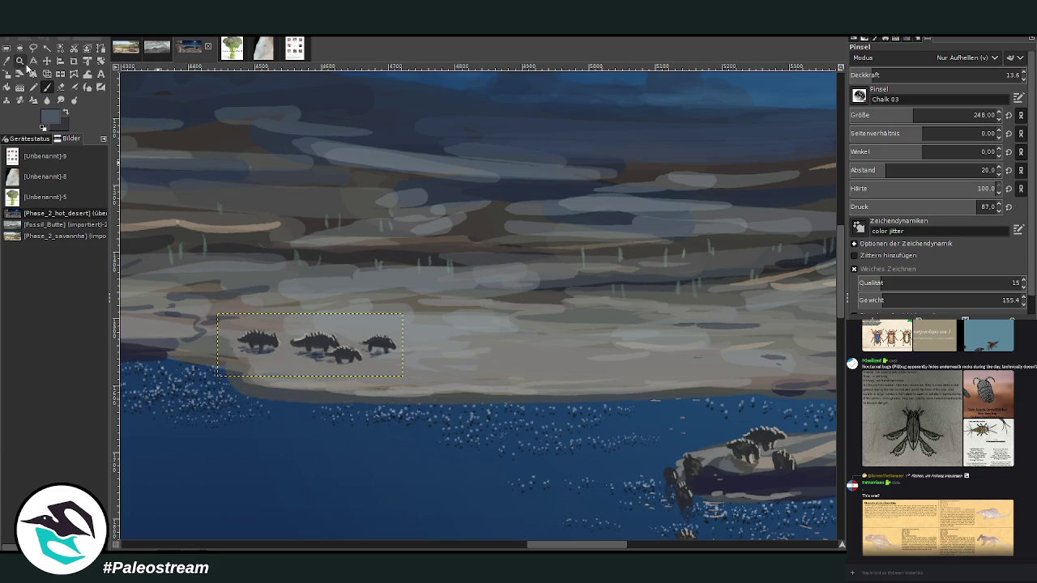
Step: Zoom out to show the whole night scene
click(20, 61)
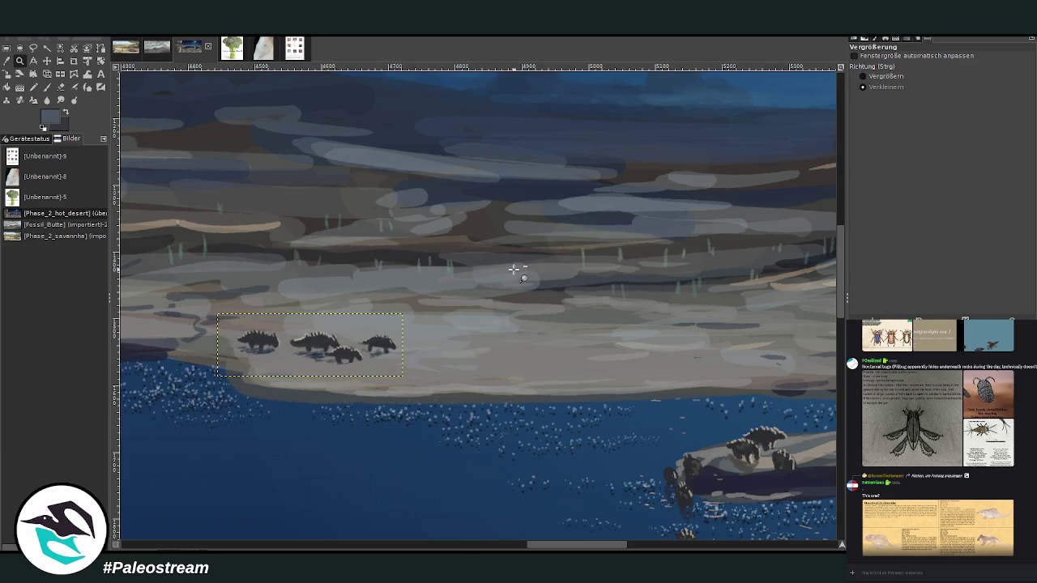
ctrl+click(516, 268)
ctrl+click(510, 267)
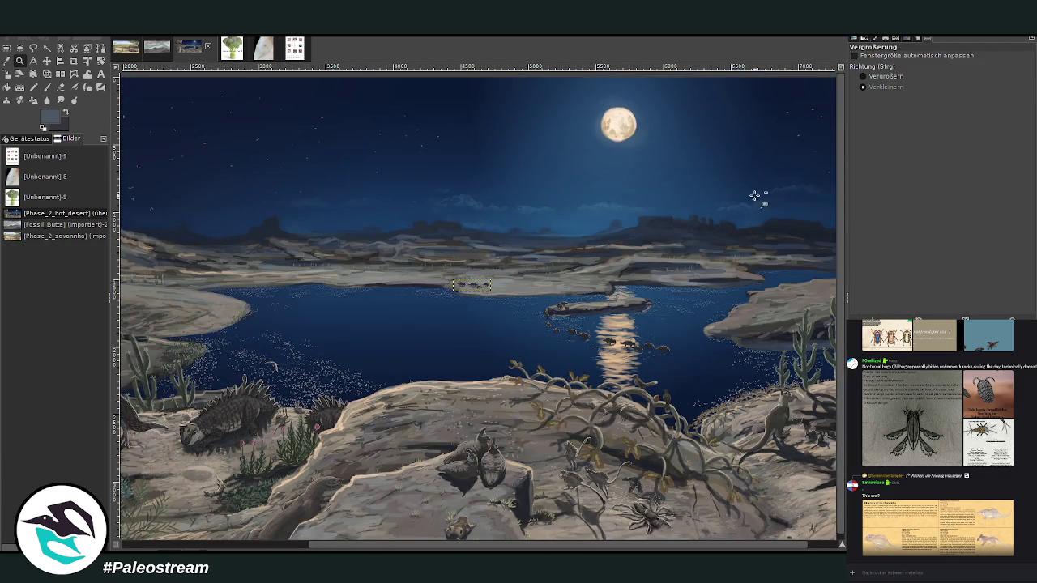
Step: Zoom in on the far shore and move the copied herd further left along the shoreline
click(875, 76)
drag(346, 232, 571, 332)
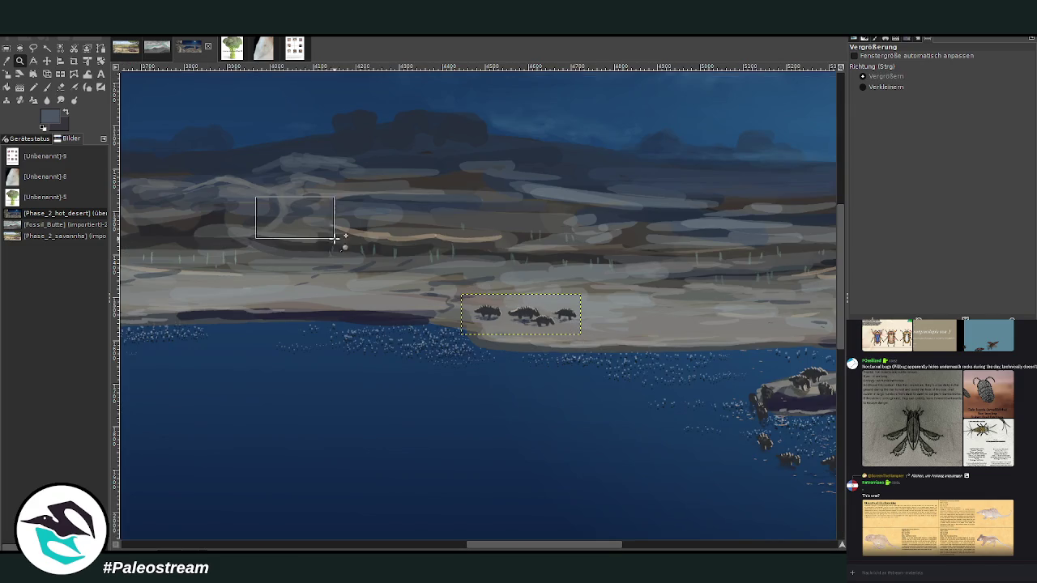
drag(256, 197, 687, 376)
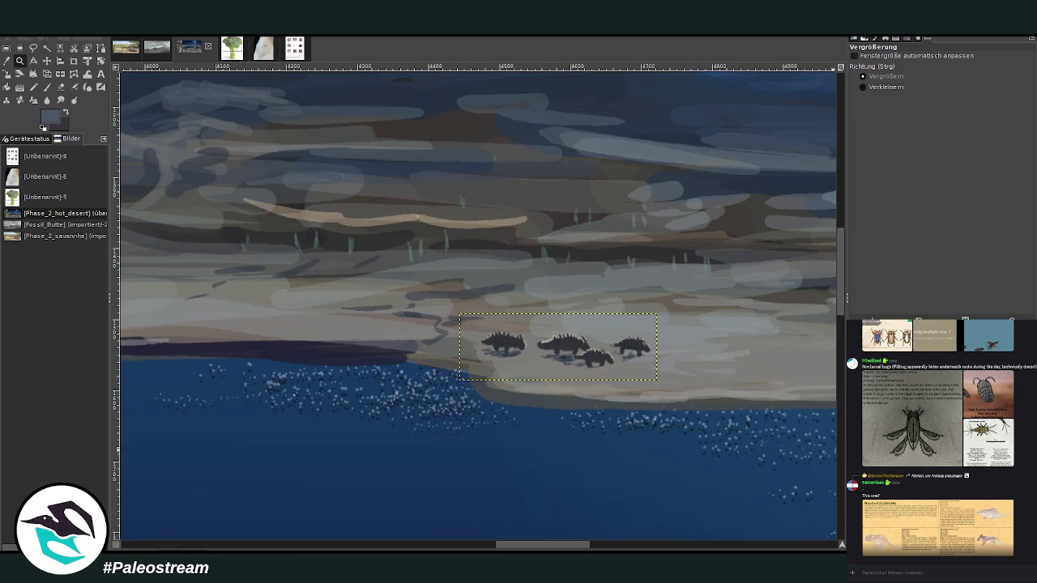
click(46, 61)
drag(572, 346, 356, 335)
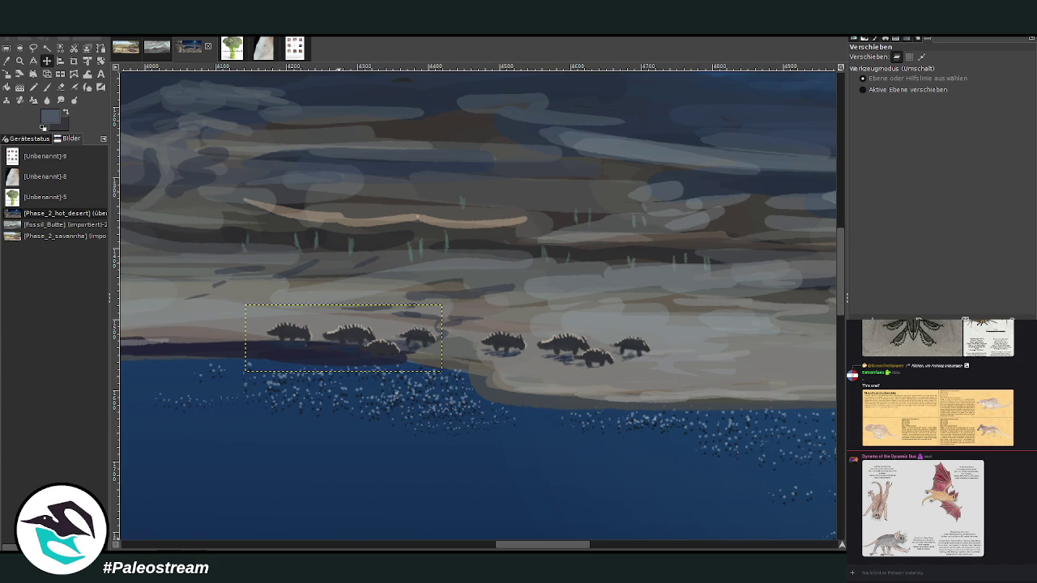
Step: Sample a colour from the painting and set the paintbrush to opacity 74.1, size 32
key(o)
key(z)
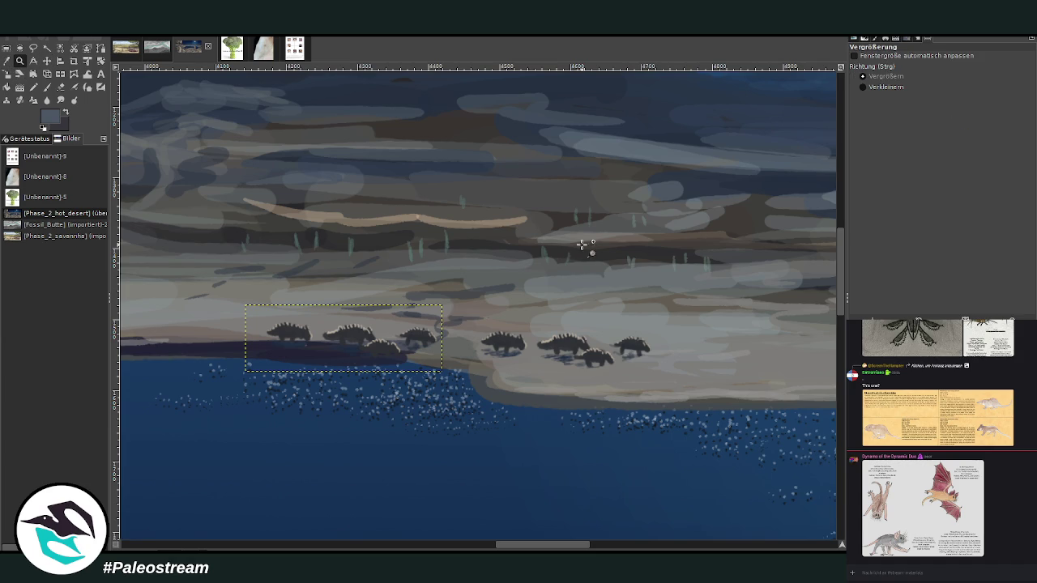
key(o)
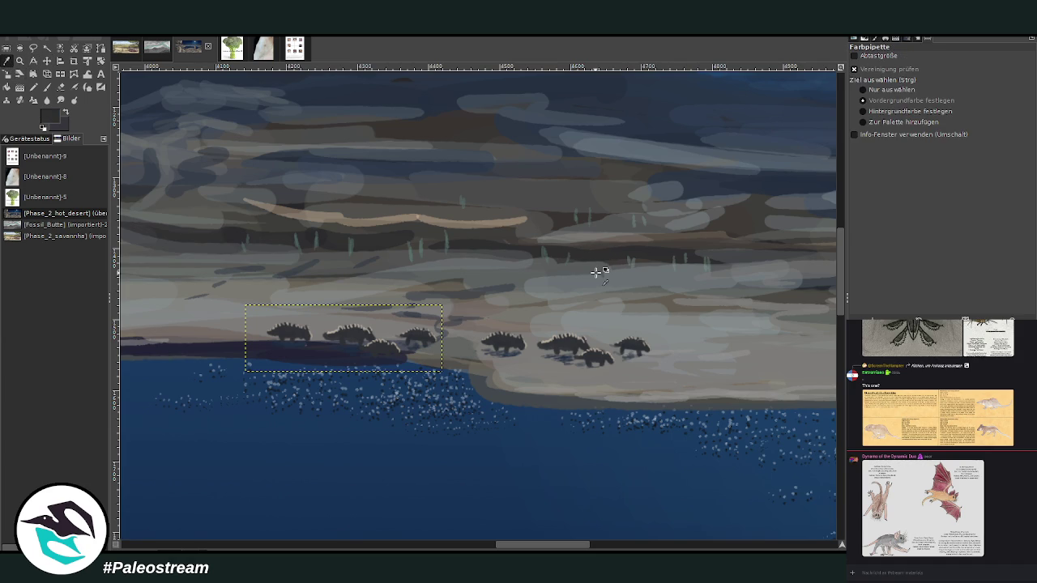
key(p)
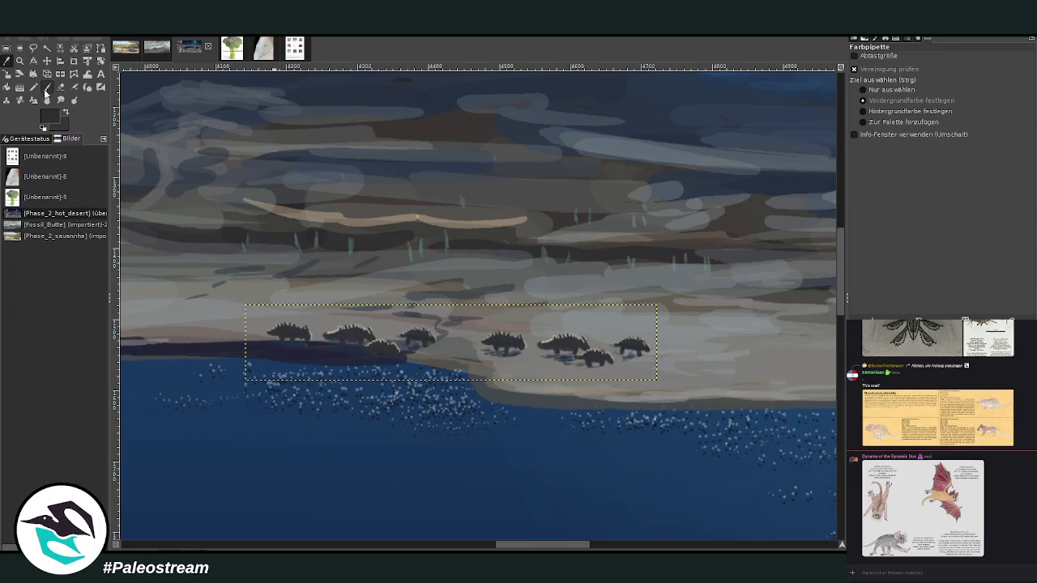
drag(925, 75, 976, 74)
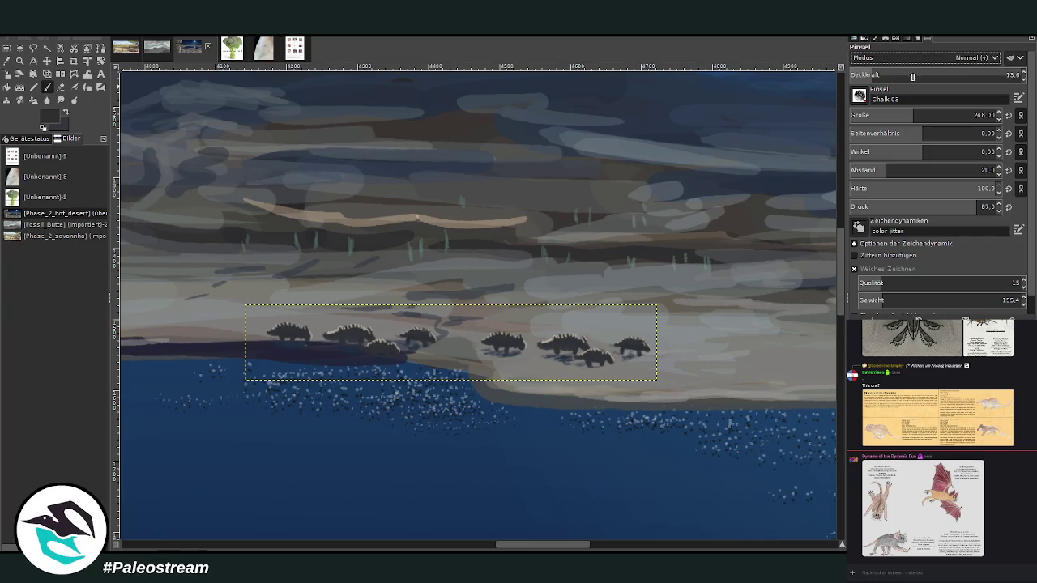
drag(914, 115, 867, 115)
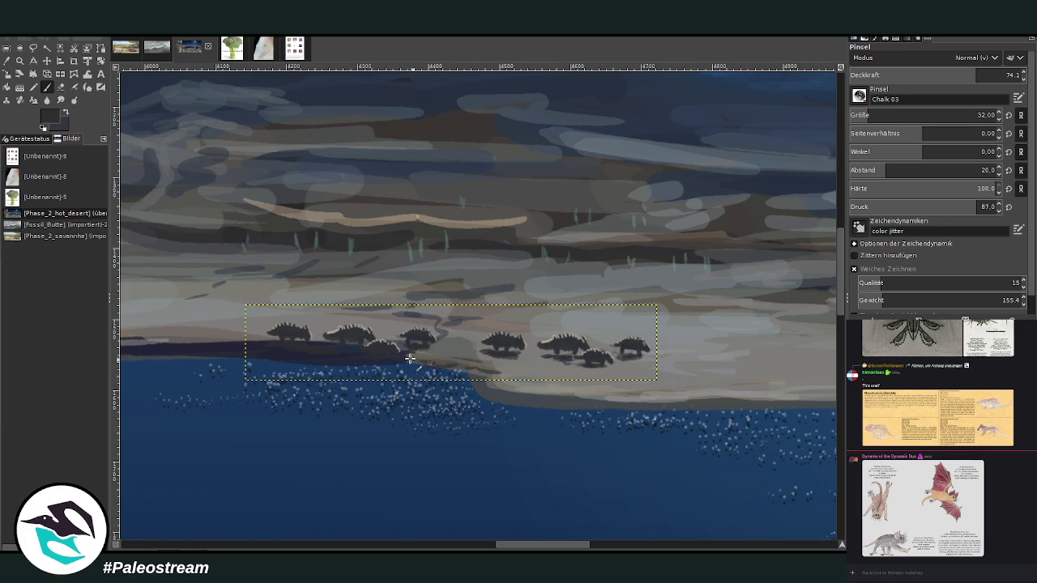
Step: Remove the selection around the herd and zoom out to the full lake painting
scroll(206, 360, down, 2)
scroll(206, 360, down, 2)
scroll(206, 360, down, 1)
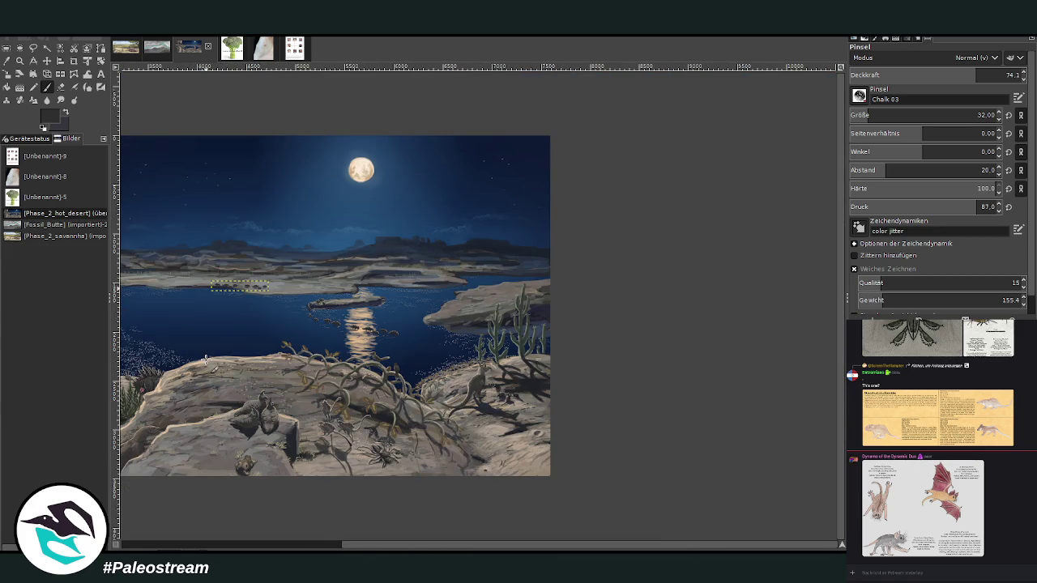
drag(348, 545, 205, 550)
key(ctrl+h)
scroll(479, 305, down, 1)
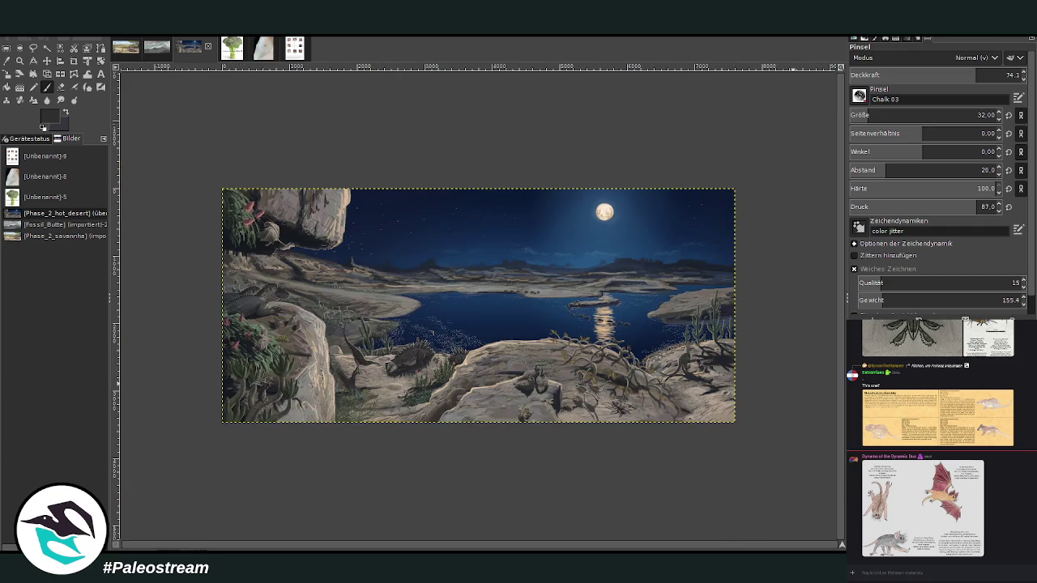
key(z)
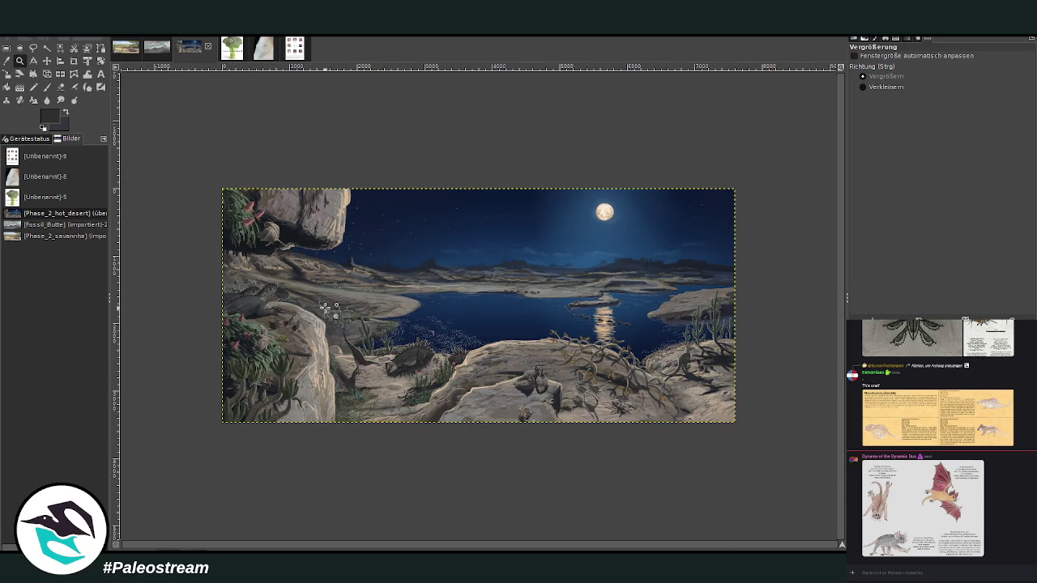
Step: Zoom in on the islet with the swimming herd and sample a colour for the cacti
click(632, 320)
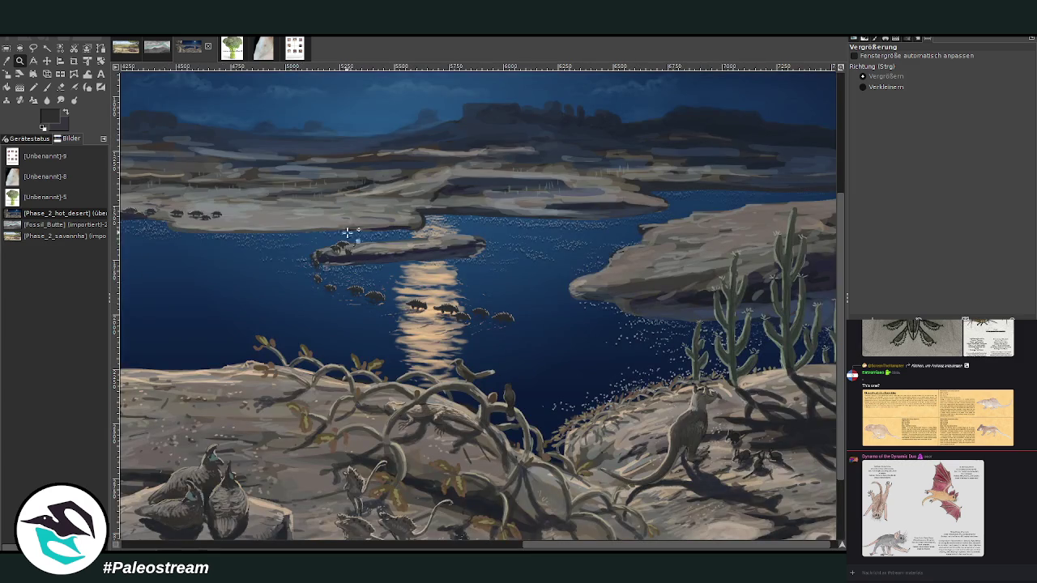
click(461, 308)
key(o)
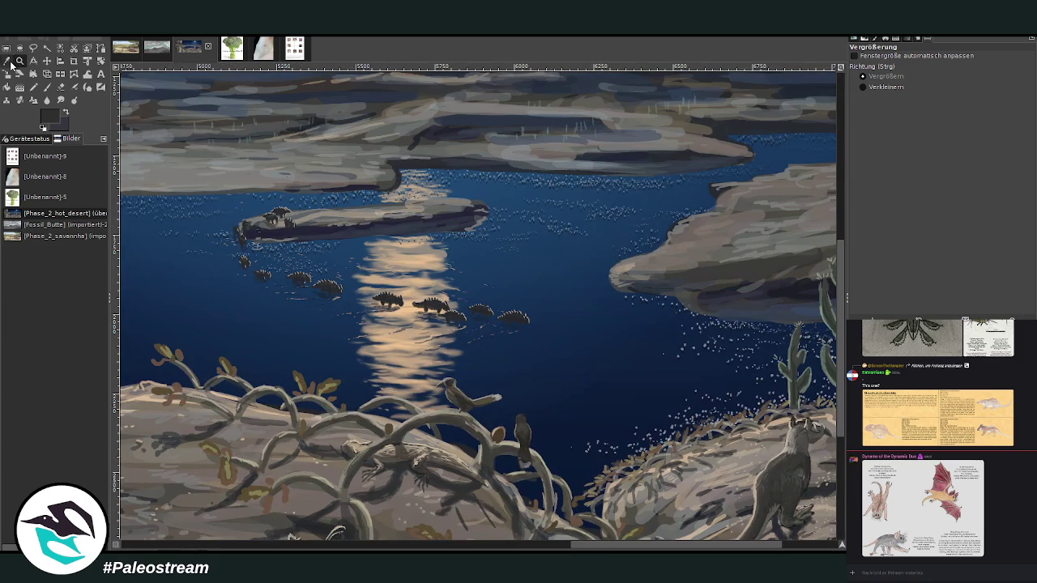
click(813, 291)
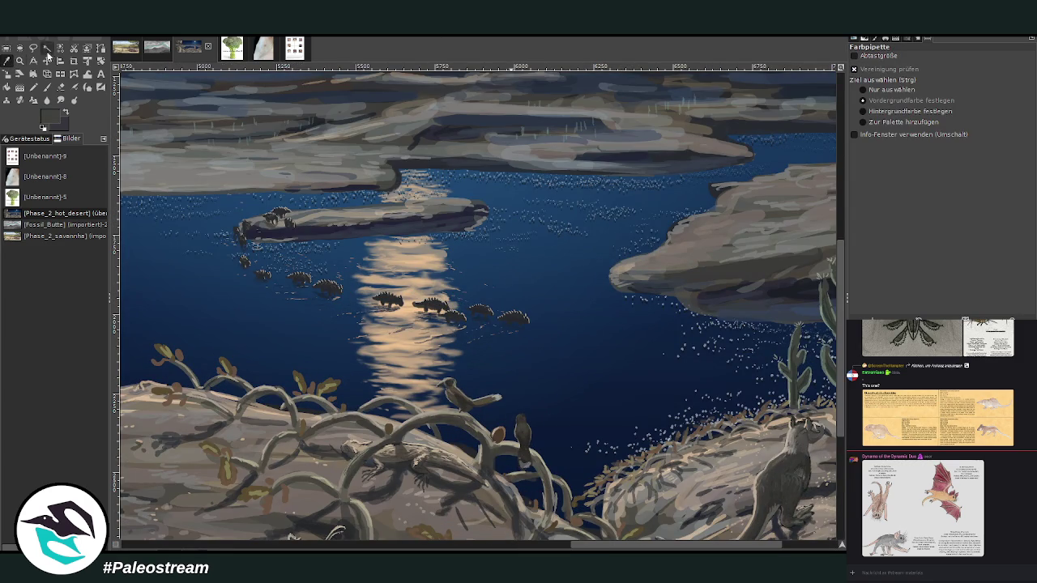
key(z)
drag(269, 100, 464, 340)
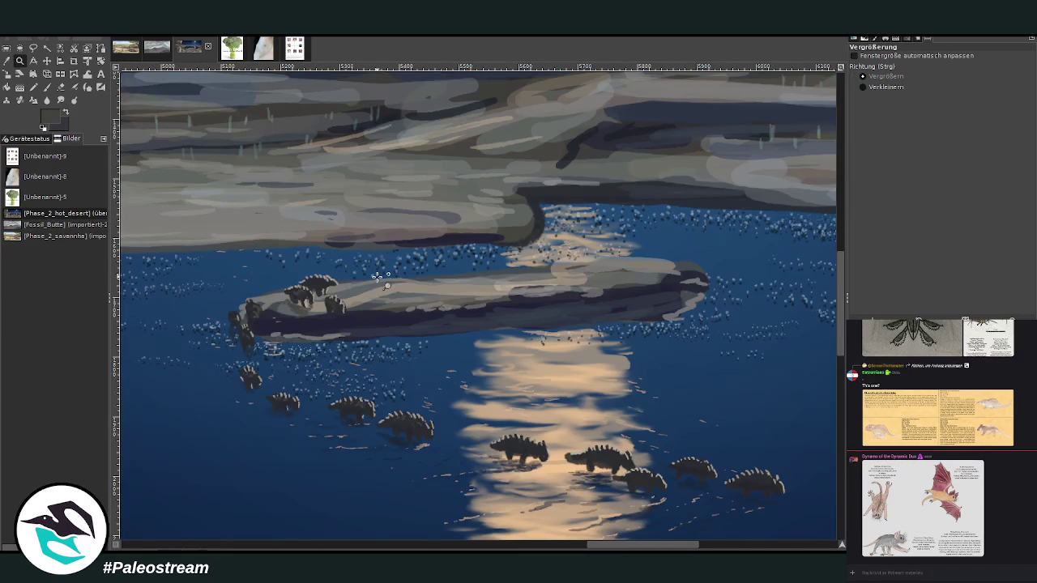
click(46, 87)
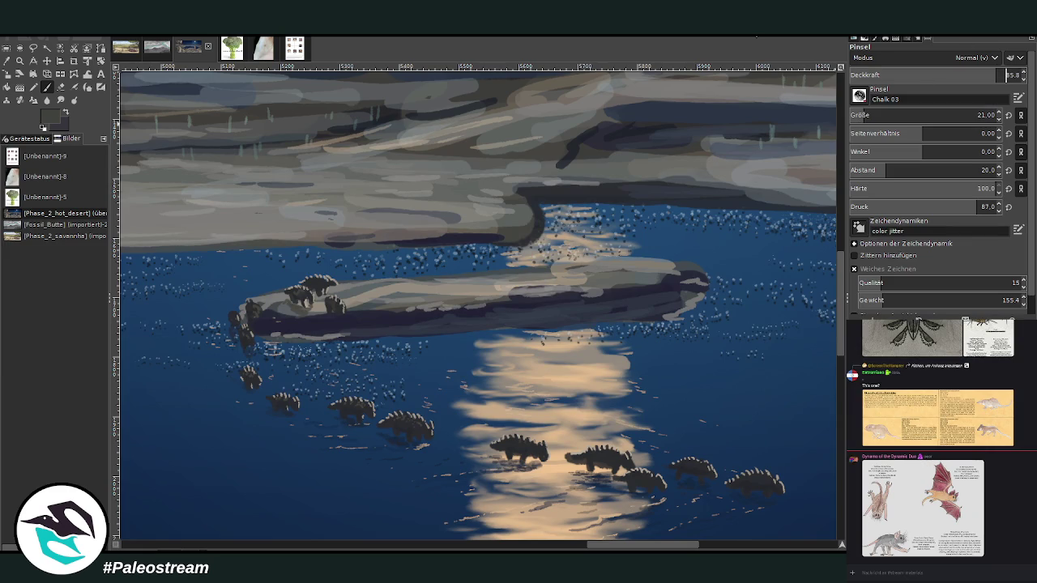
Step: Paint small cacti and plant stalks across the islet and far rock edge, then zoom out
mouse_move(388, 301)
mouse_down()
mouse_move(389, 275)
mouse_move(395, 290)
mouse_up()
mouse_move(452, 301)
mouse_down()
mouse_move(452, 277)
mouse_move(458, 284)
mouse_move(473, 269)
mouse_move(448, 275)
mouse_move(474, 283)
mouse_up()
mouse_move(363, 308)
mouse_down()
mouse_move(363, 277)
mouse_move(361, 298)
mouse_up()
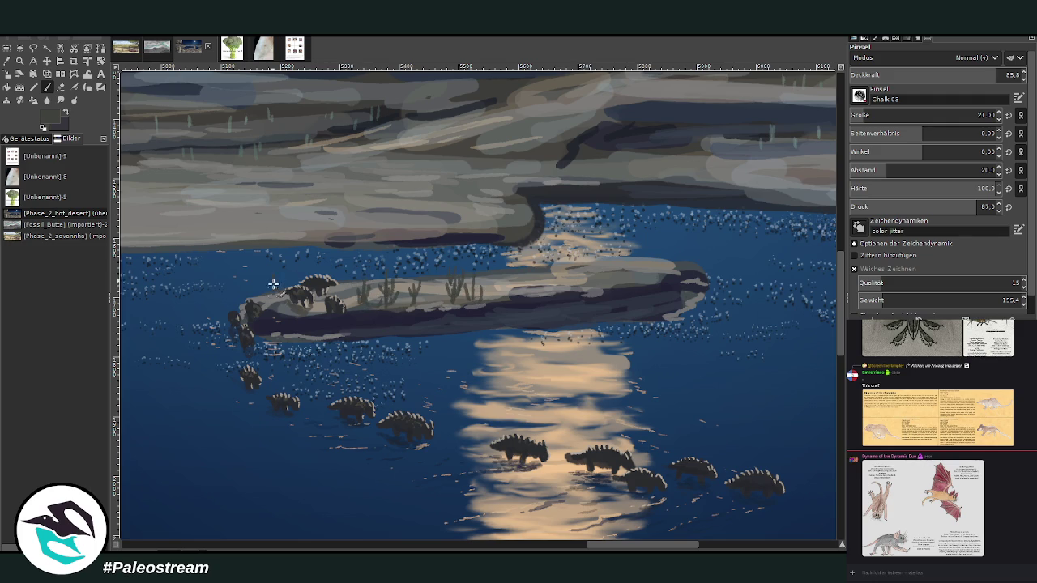
mouse_move(497, 311)
mouse_down()
mouse_move(497, 275)
mouse_move(490, 297)
mouse_up()
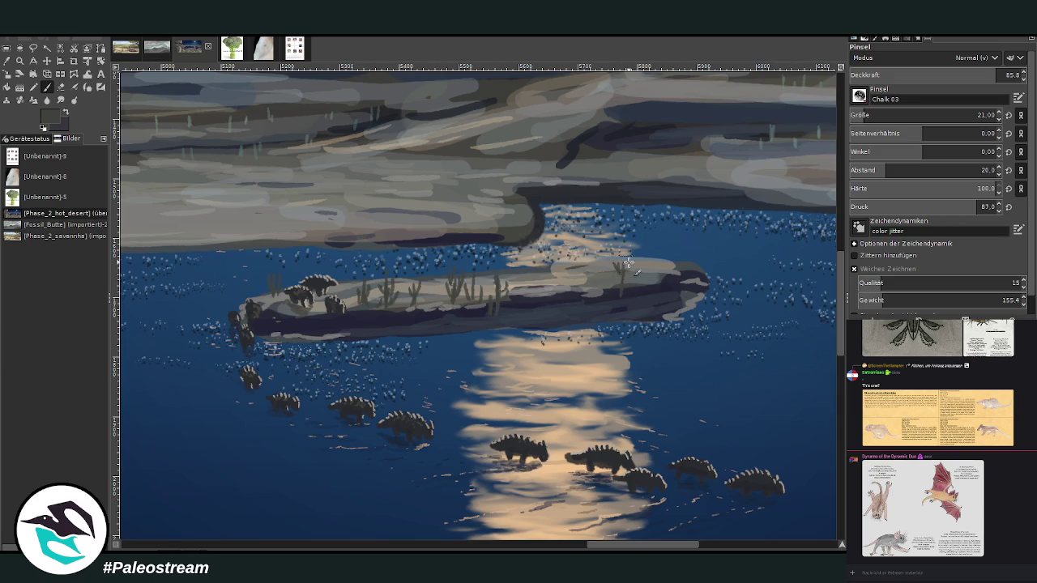
drag(648, 292, 649, 276)
mouse_move(496, 229)
mouse_down()
mouse_move(492, 194)
mouse_move(481, 209)
mouse_up()
ctrl+scroll(395, 300, down, 1)
ctrl+scroll(395, 300, down, 5)
ctrl+scroll(396, 300, down, 1)
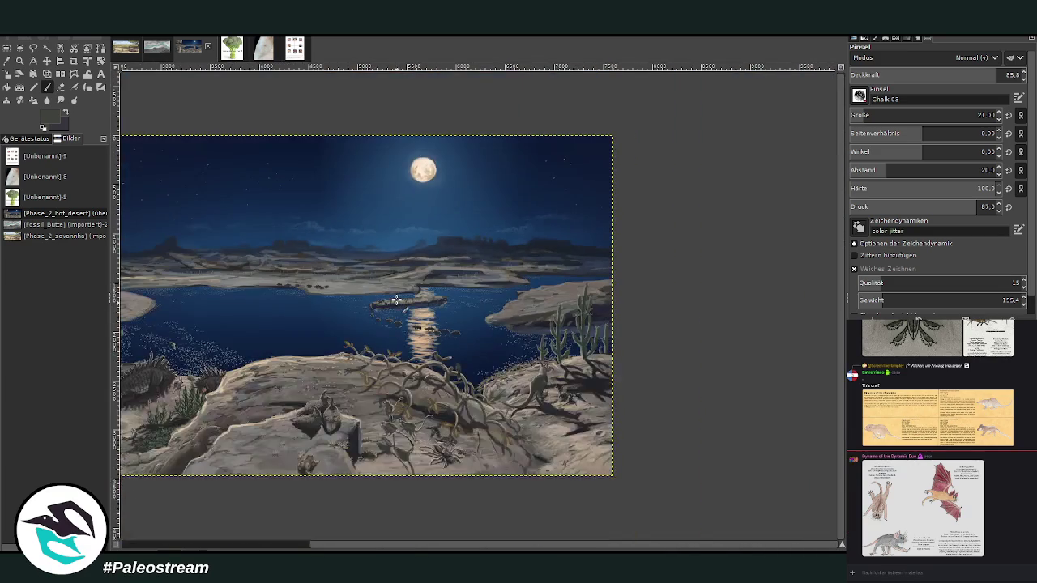
drag(400, 543, 267, 544)
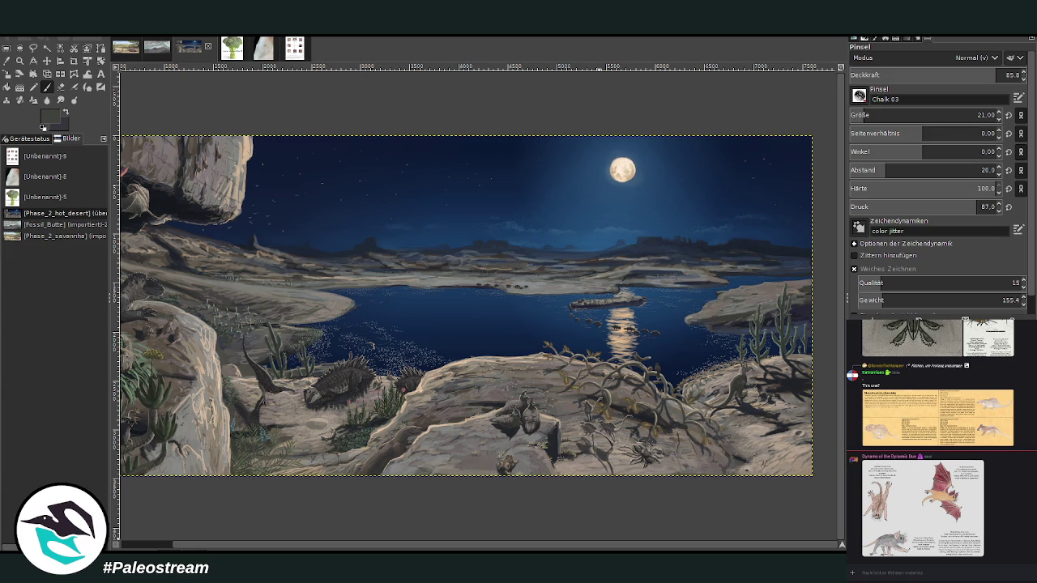
click(20, 61)
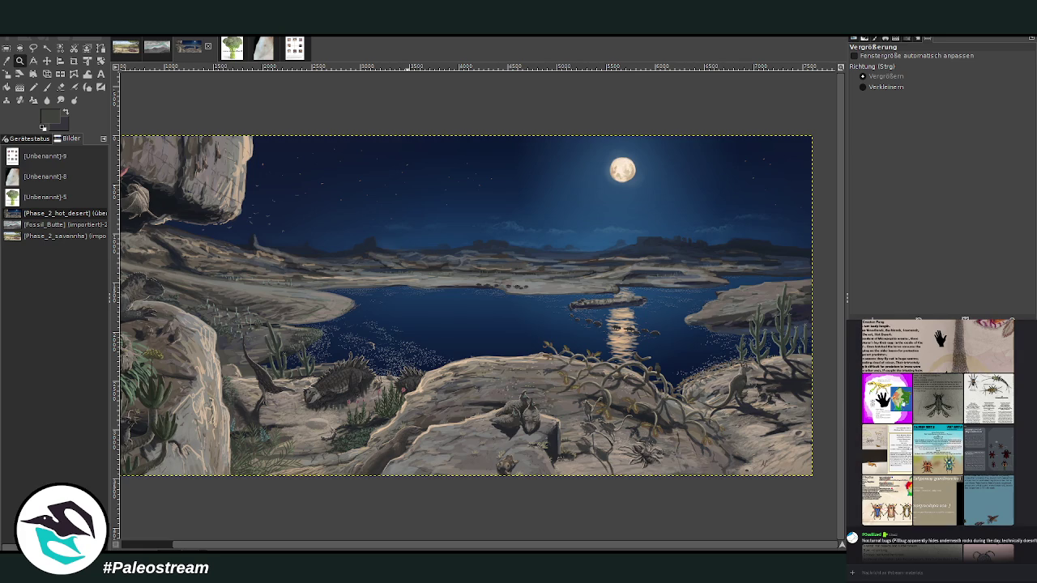
scroll(902, 486, up, 2)
scroll(901, 486, up, 1)
scroll(901, 486, up, 2)
scroll(901, 486, up, 2)
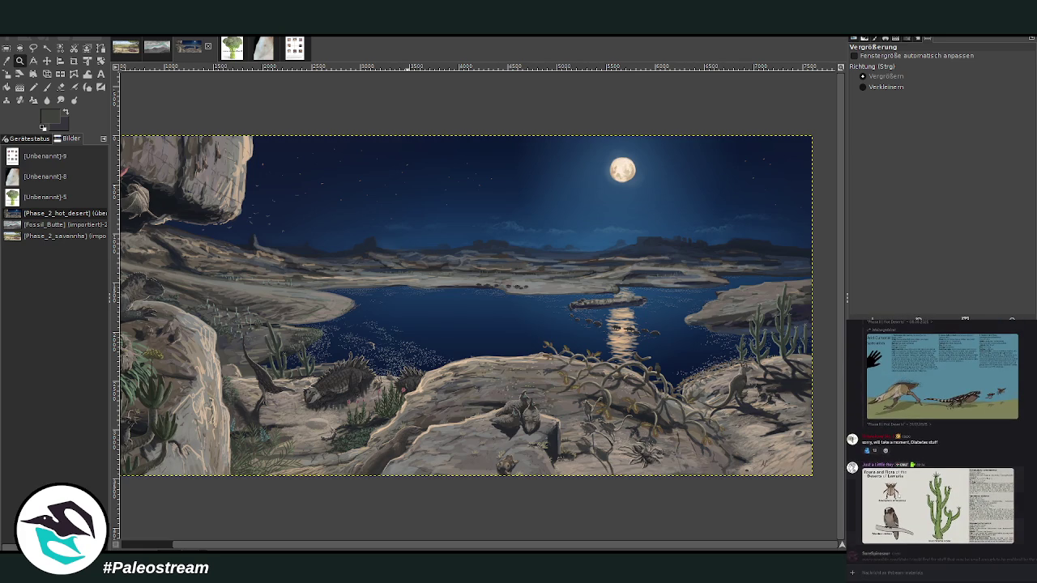
scroll(882, 504, up, 2)
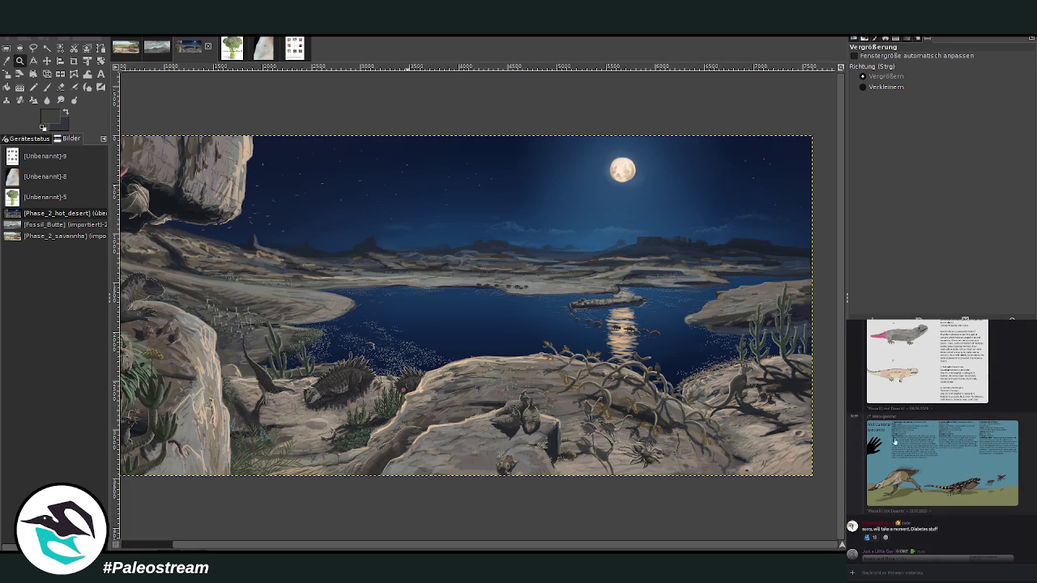
scroll(894, 459, up, 2)
scroll(895, 459, up, 1)
scroll(894, 459, up, 2)
scroll(894, 459, up, 1)
scroll(940, 441, up, 2)
scroll(939, 441, up, 3)
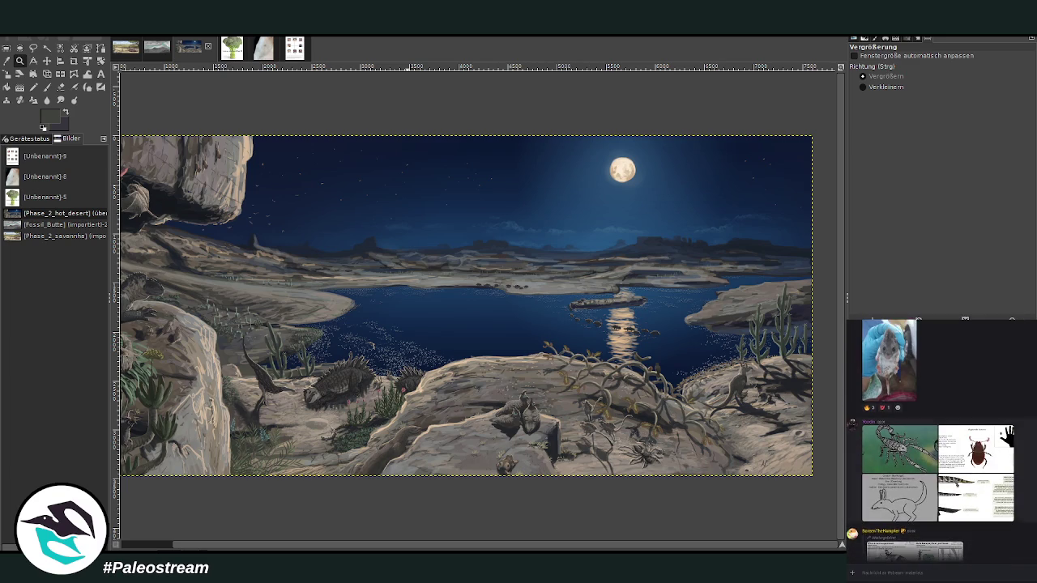
click(1007, 467)
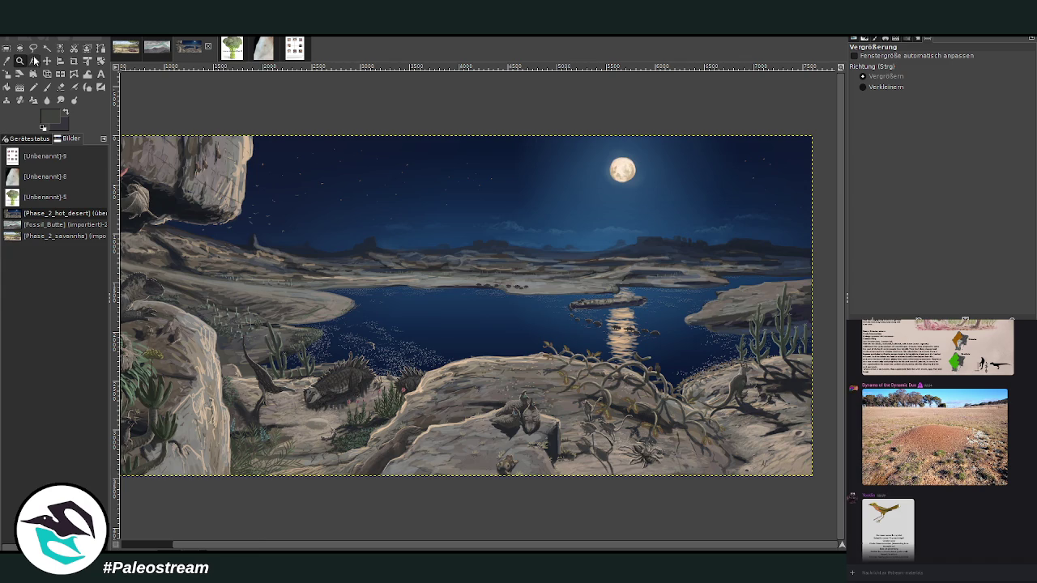
drag(139, 150, 193, 292)
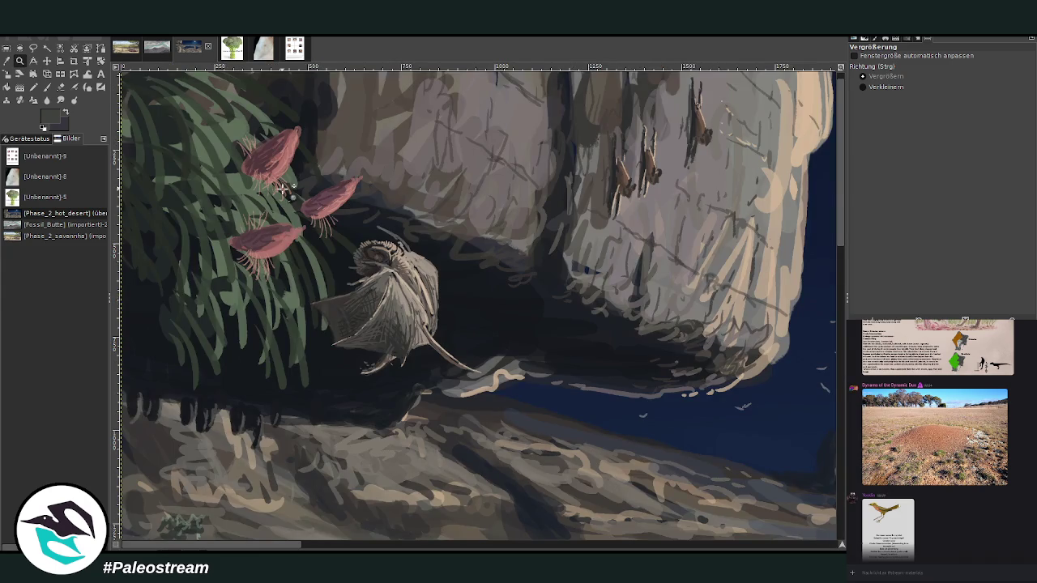
drag(221, 545, 263, 545)
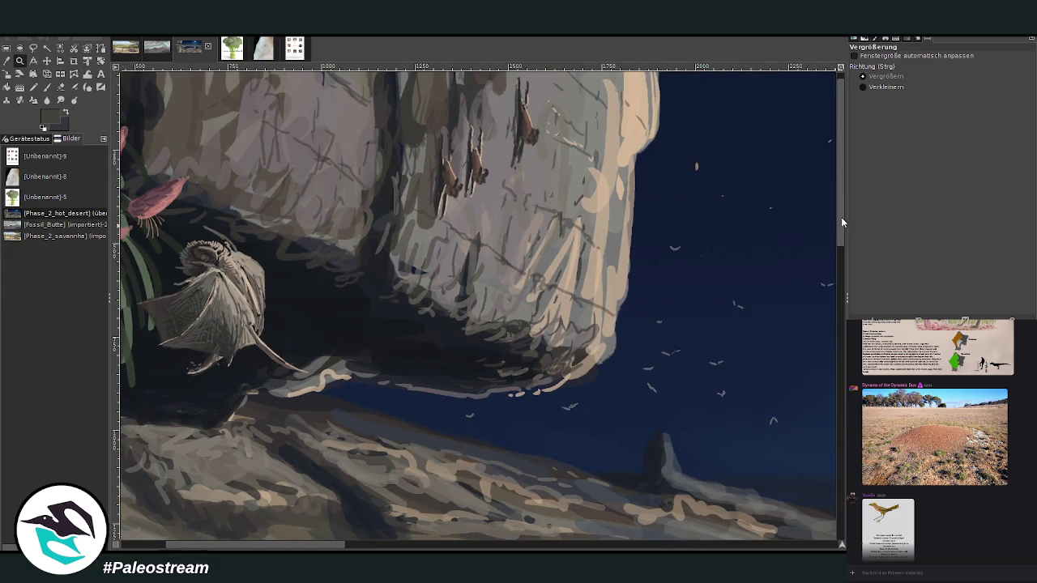
scroll(843, 219, up, 1)
drag(375, 77, 602, 279)
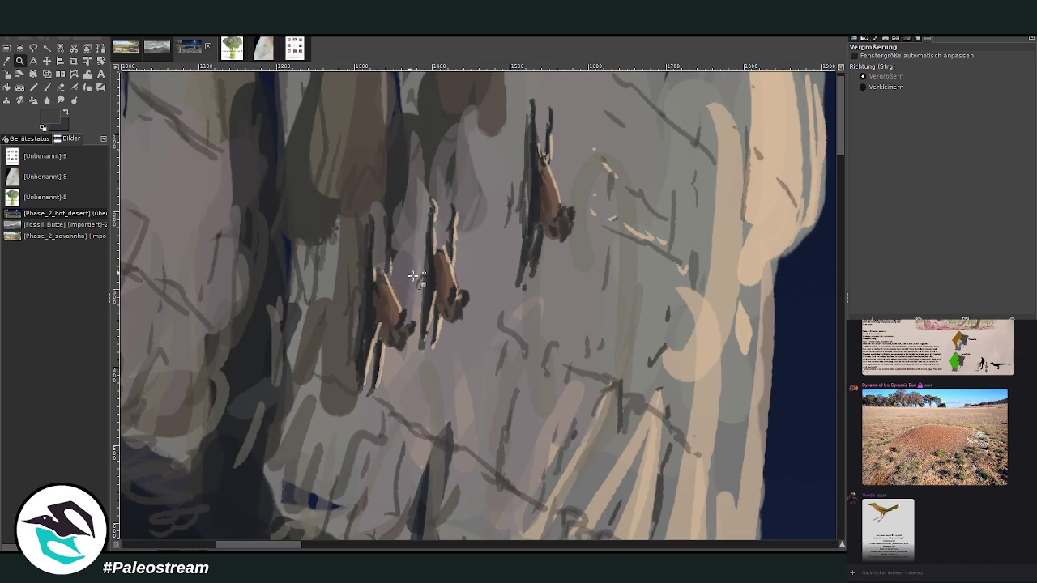
scroll(507, 327, down, 5)
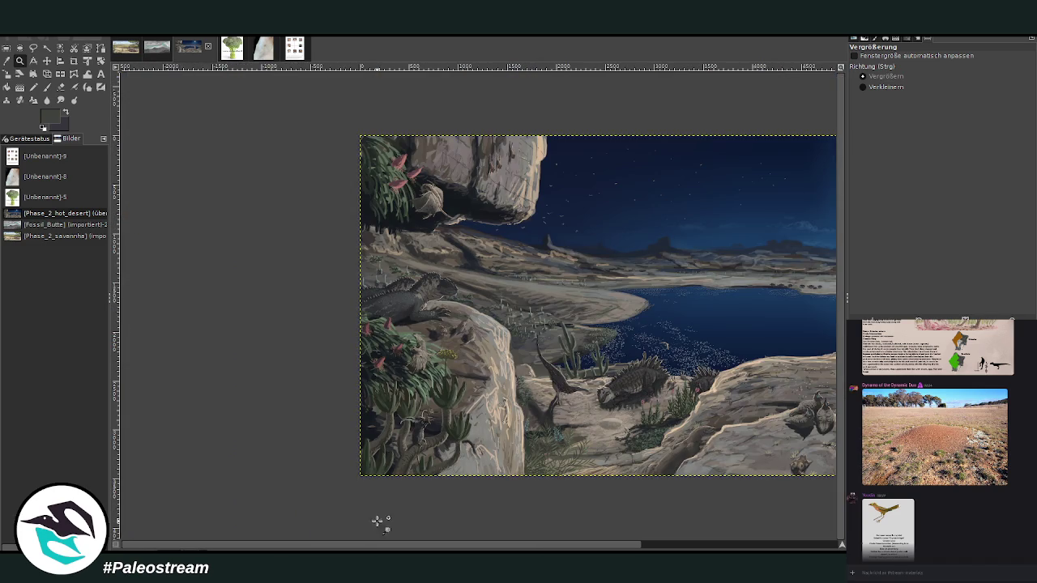
scroll(394, 497, right, 5)
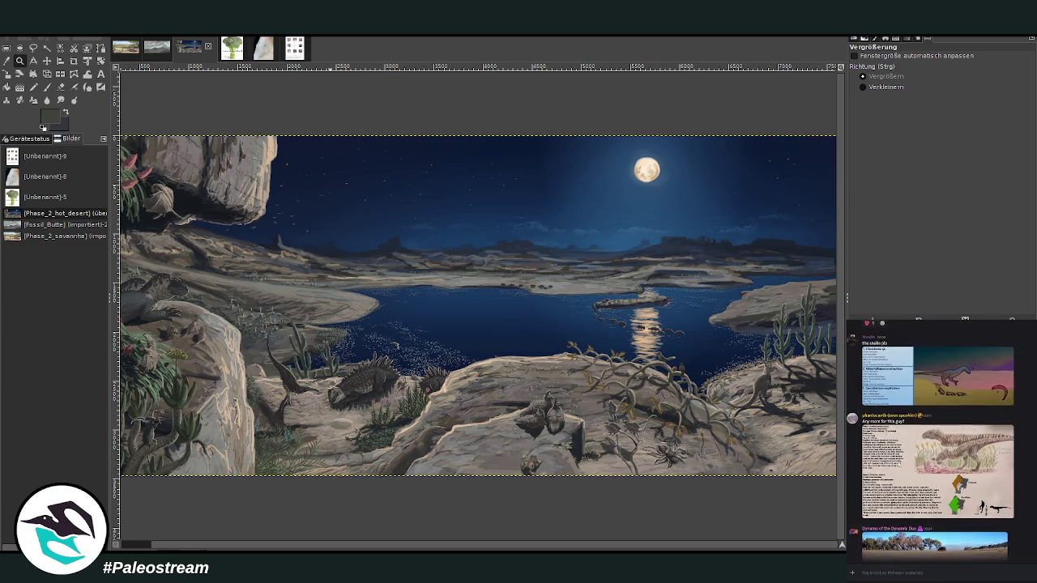
scroll(901, 486, up, 10)
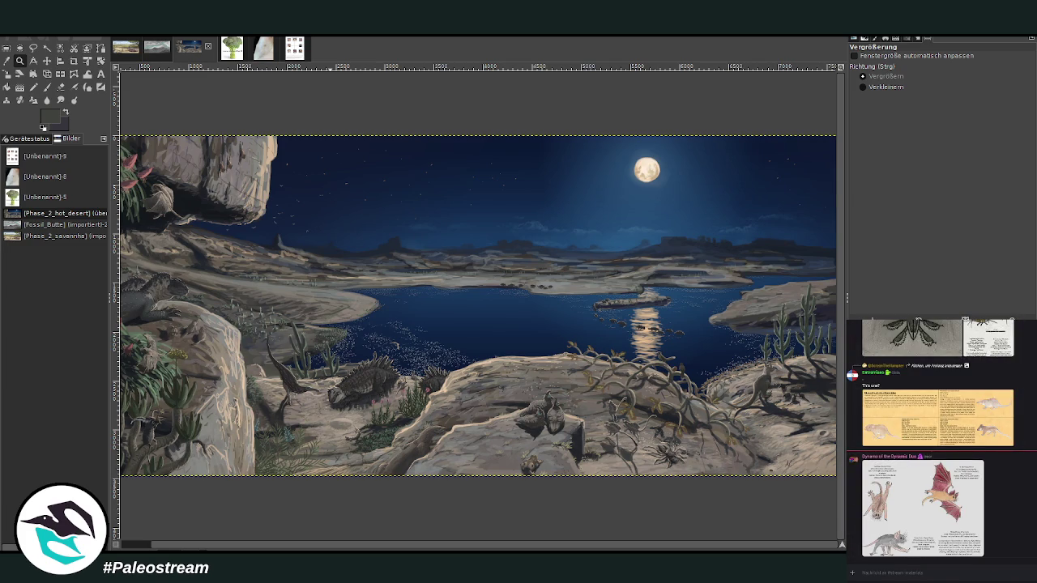
click(860, 543)
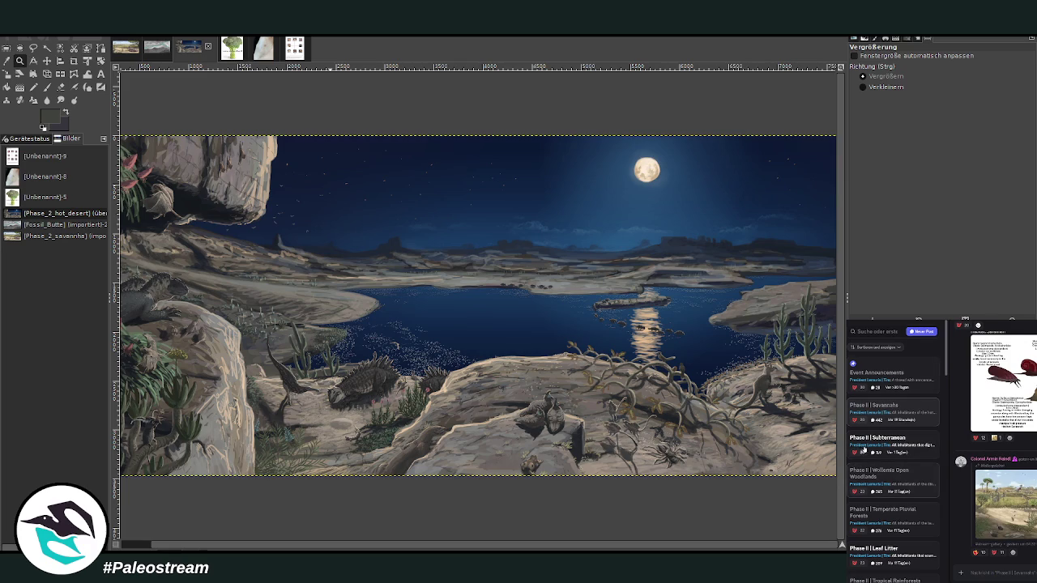
scroll(869, 405, down, 2)
scroll(869, 429, down, 2)
scroll(870, 450, down, 2)
scroll(869, 466, down, 2)
scroll(869, 467, down, 2)
scroll(871, 462, down, 1)
scroll(879, 430, down, 1)
scroll(878, 446, down, 1)
scroll(878, 466, down, 1)
scroll(879, 482, down, 1)
scroll(879, 483, down, 1)
scroll(880, 489, down, 1)
scroll(879, 490, down, 1)
scroll(891, 454, up, 1)
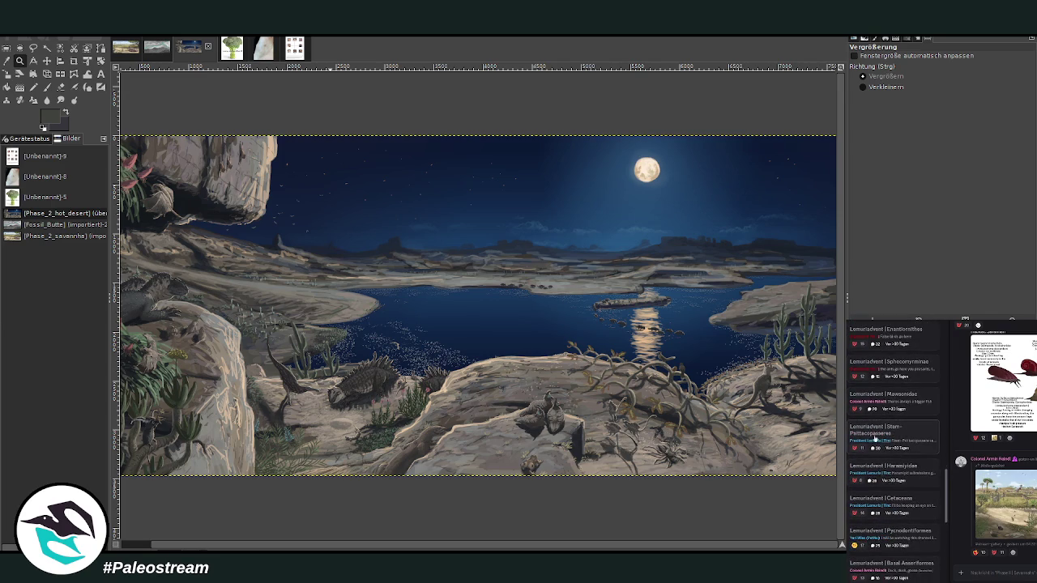
scroll(875, 392, up, 1)
scroll(874, 393, up, 2)
scroll(874, 393, up, 1)
scroll(875, 393, up, 1)
click(907, 498)
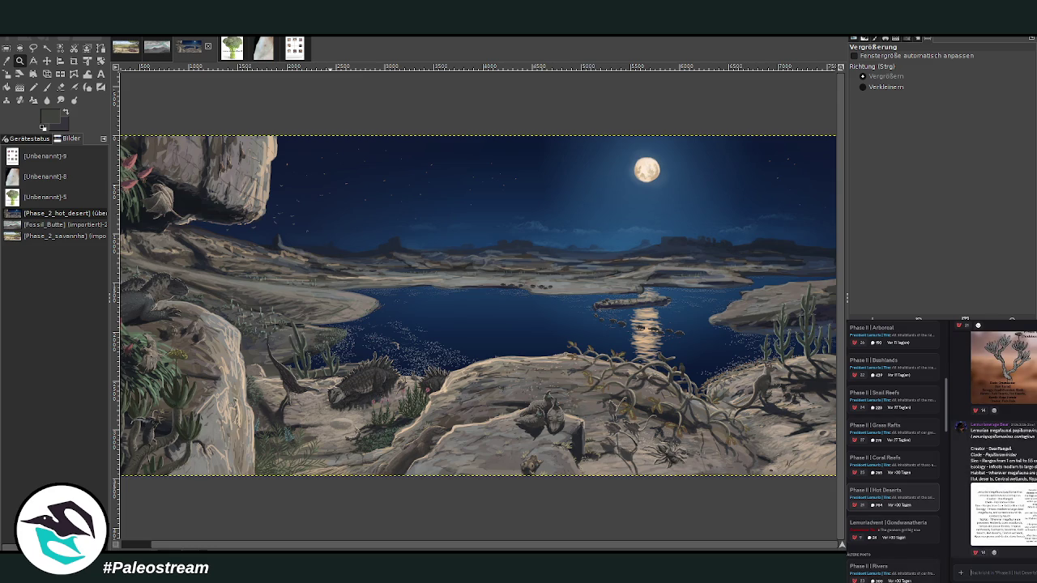
scroll(1002, 445, down, 3)
scroll(1002, 445, down, 3)
scroll(1002, 445, down, 3)
scroll(1002, 446, down, 2)
scroll(1002, 446, down, 2)
scroll(1002, 446, down, 2)
scroll(1002, 446, down, 2)
scroll(1002, 446, down, 2)
scroll(1002, 446, down, 2)
scroll(1002, 446, down, 2)
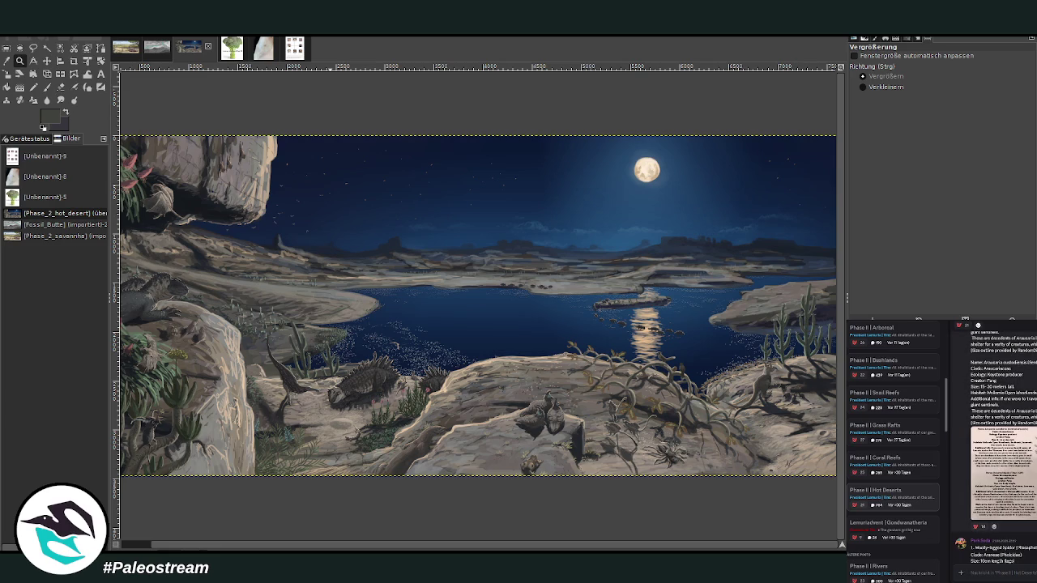
click(1009, 482)
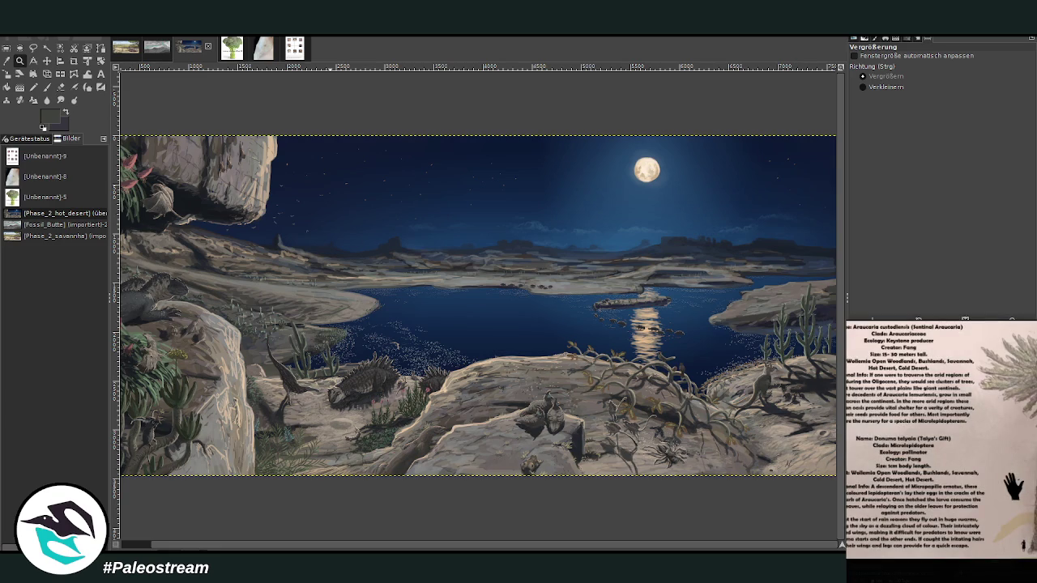
click(1012, 486)
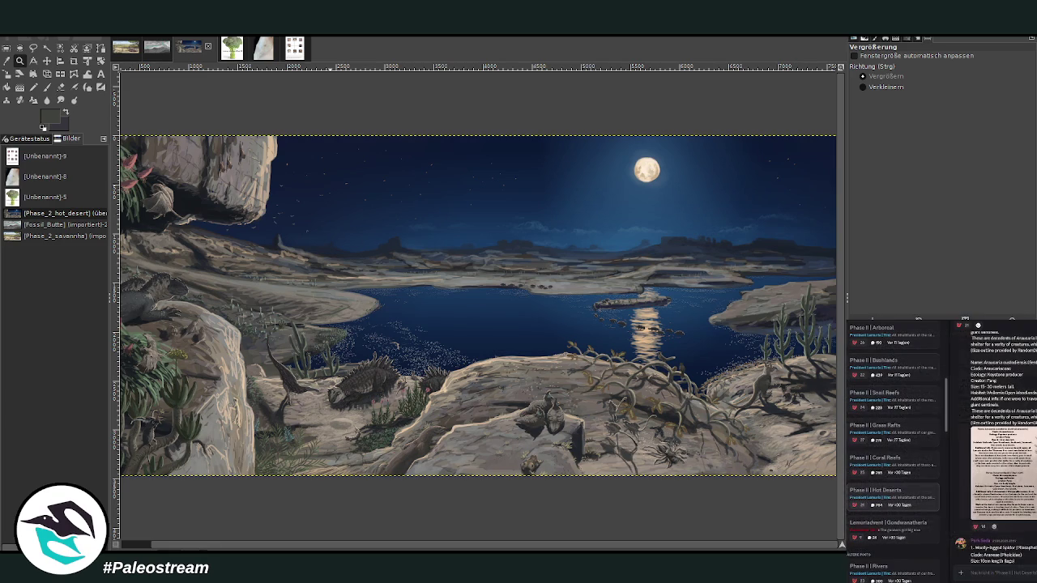
scroll(1001, 446, down, 2)
scroll(1000, 446, down, 2)
scroll(1000, 446, down, 2)
scroll(1000, 446, down, 2)
scroll(1001, 445, up, 1)
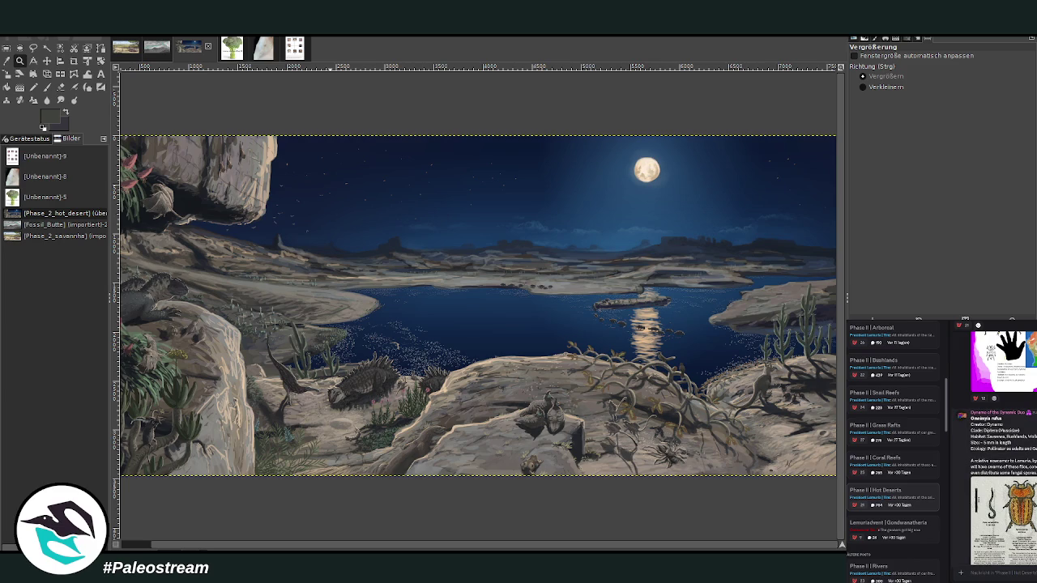
scroll(1001, 446, up, 1)
scroll(1000, 445, up, 1)
scroll(1000, 446, up, 1)
scroll(1000, 445, up, 3)
scroll(1000, 446, up, 2)
scroll(1001, 445, up, 2)
scroll(1000, 445, up, 2)
scroll(1001, 446, up, 2)
scroll(1001, 445, up, 3)
scroll(1000, 446, up, 3)
scroll(1000, 446, up, 2)
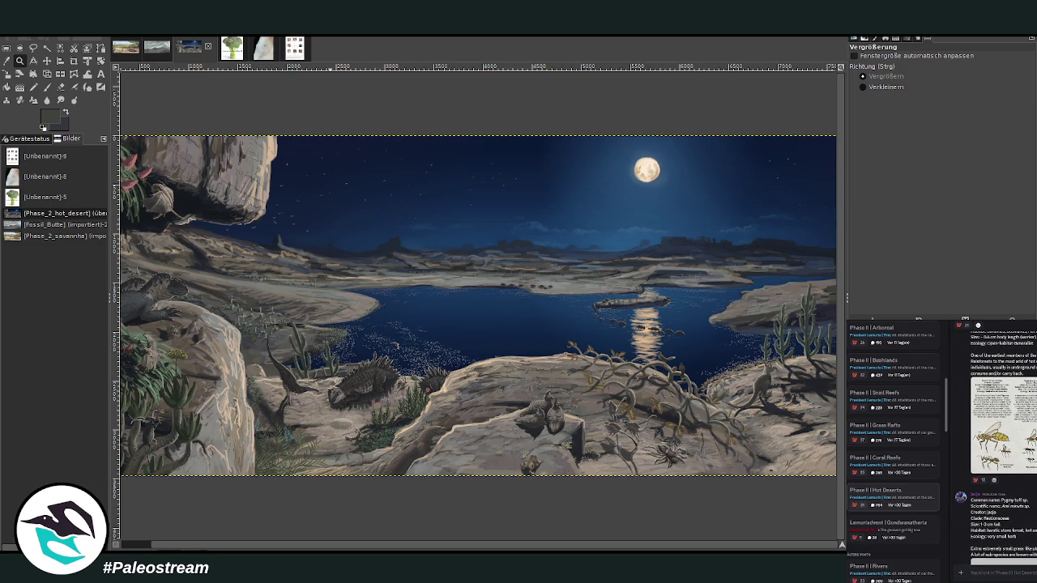
scroll(1000, 446, up, 2)
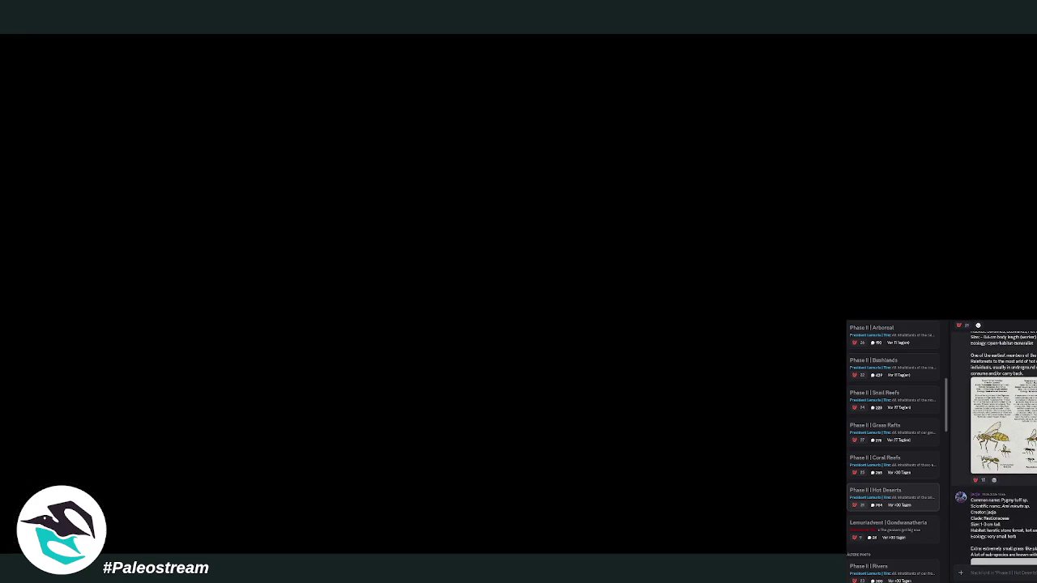
scroll(1000, 445, up, 3)
scroll(1000, 446, up, 3)
scroll(1000, 445, up, 1)
scroll(1001, 445, up, 3)
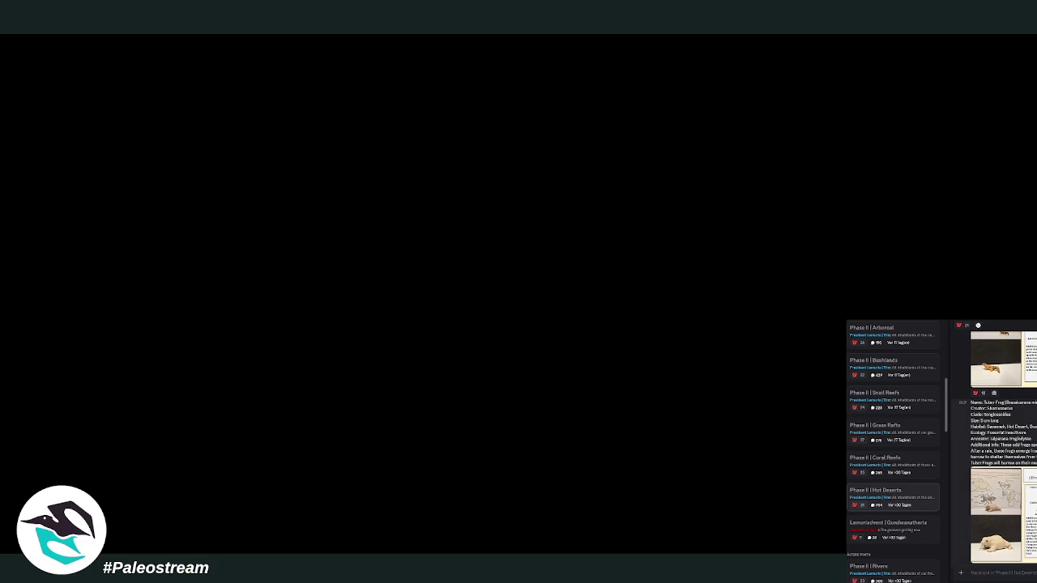
scroll(1001, 445, up, 3)
scroll(1000, 445, up, 3)
scroll(1000, 446, up, 2)
scroll(1001, 446, up, 2)
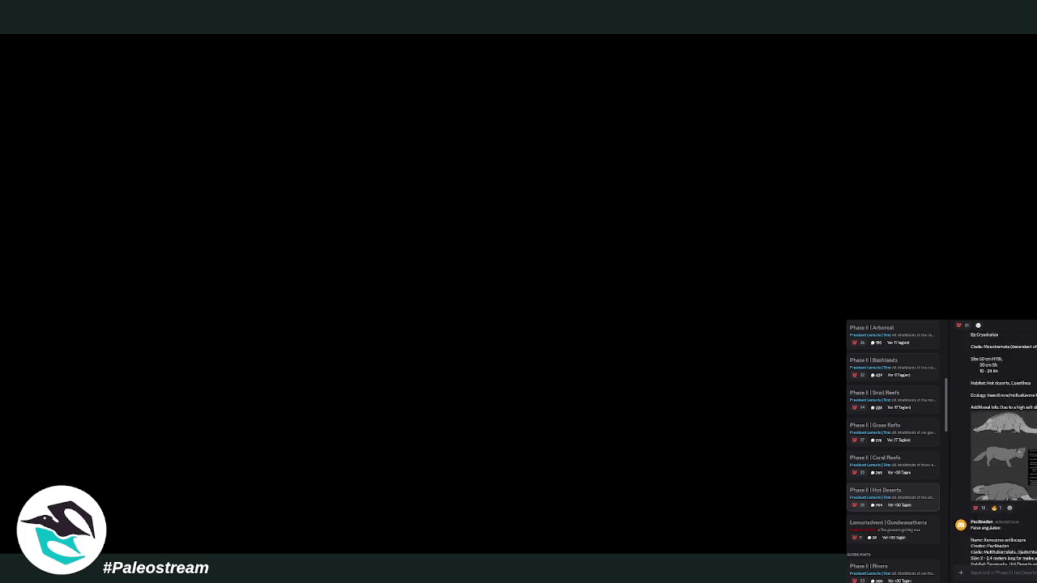
scroll(1001, 445, up, 2)
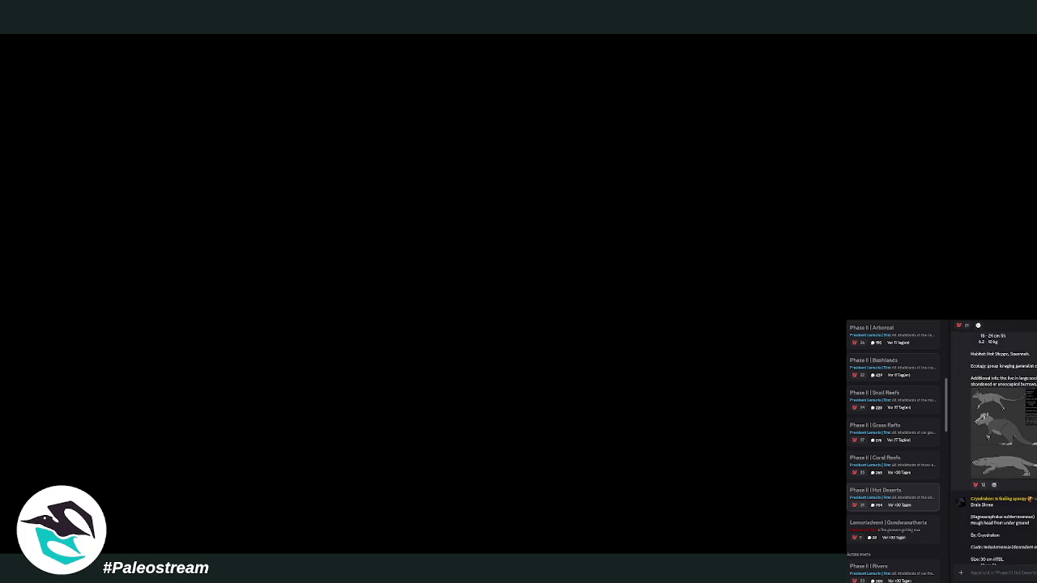
scroll(1001, 446, up, 3)
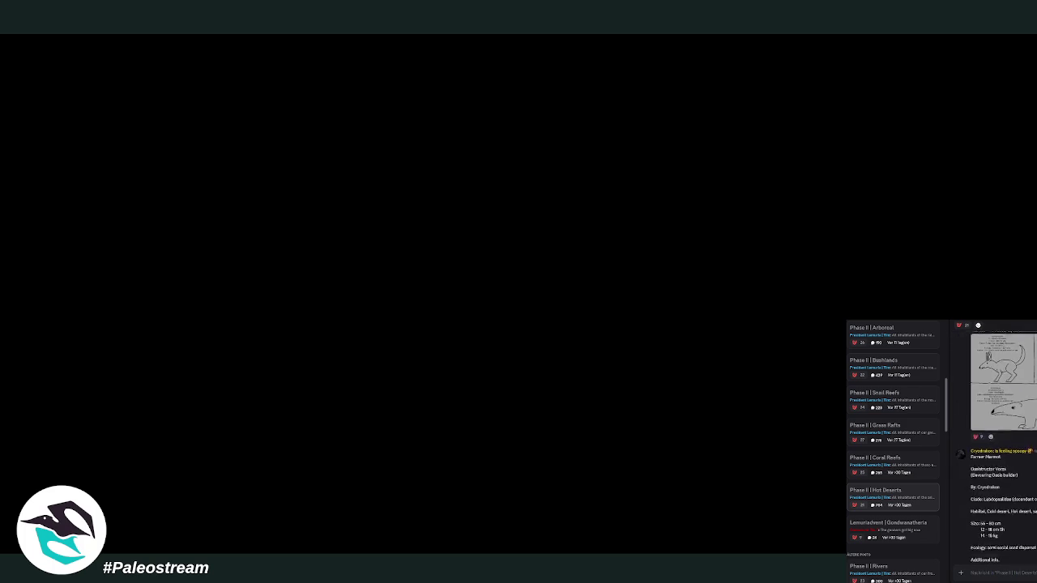
scroll(1000, 445, up, 2)
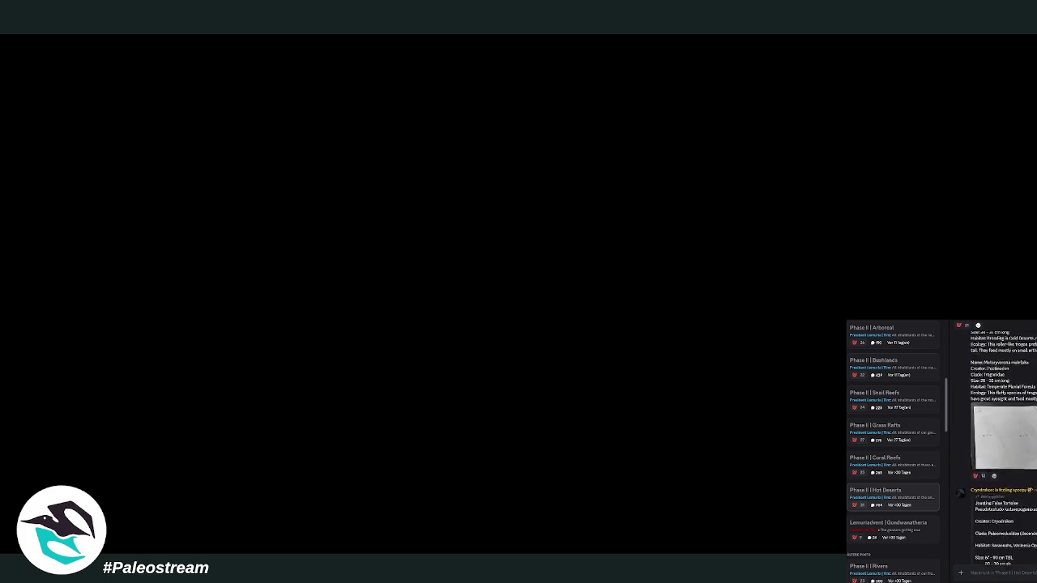
scroll(1000, 445, up, 2)
scroll(1000, 446, up, 2)
scroll(1001, 446, up, 2)
scroll(1001, 445, up, 2)
scroll(1000, 446, down, 2)
scroll(1000, 446, down, 1)
scroll(1001, 446, up, 3)
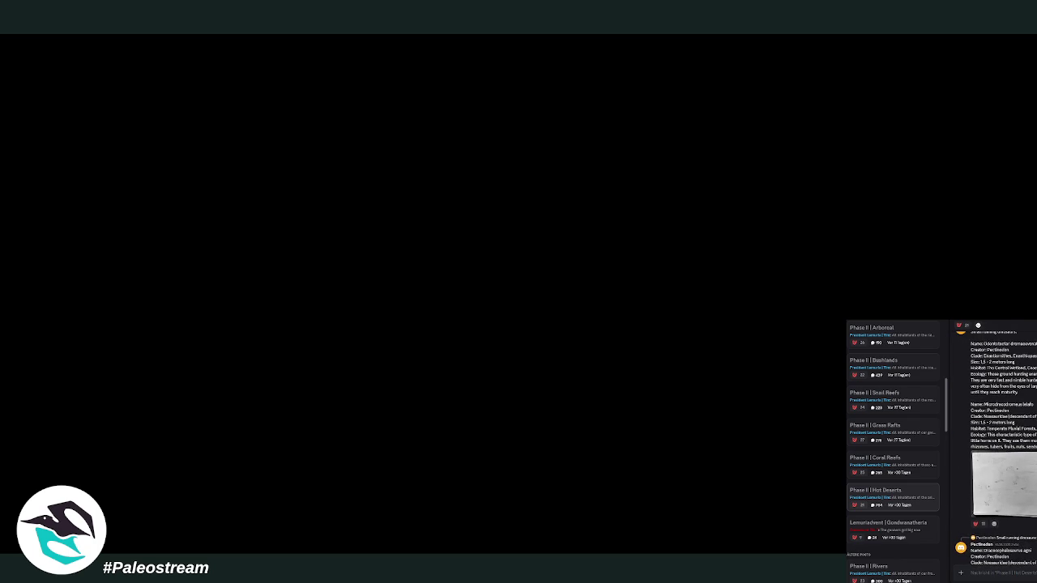
scroll(1000, 446, down, 2)
scroll(1000, 446, down, 2)
scroll(1000, 445, down, 2)
scroll(1000, 445, down, 2)
scroll(996, 446, down, 2)
scroll(997, 446, down, 2)
scroll(996, 445, down, 2)
scroll(996, 445, down, 2)
scroll(996, 445, down, 2)
scroll(996, 445, down, 2)
scroll(996, 446, down, 2)
scroll(997, 445, up, 2)
scroll(996, 445, up, 2)
scroll(997, 446, up, 2)
scroll(996, 445, up, 2)
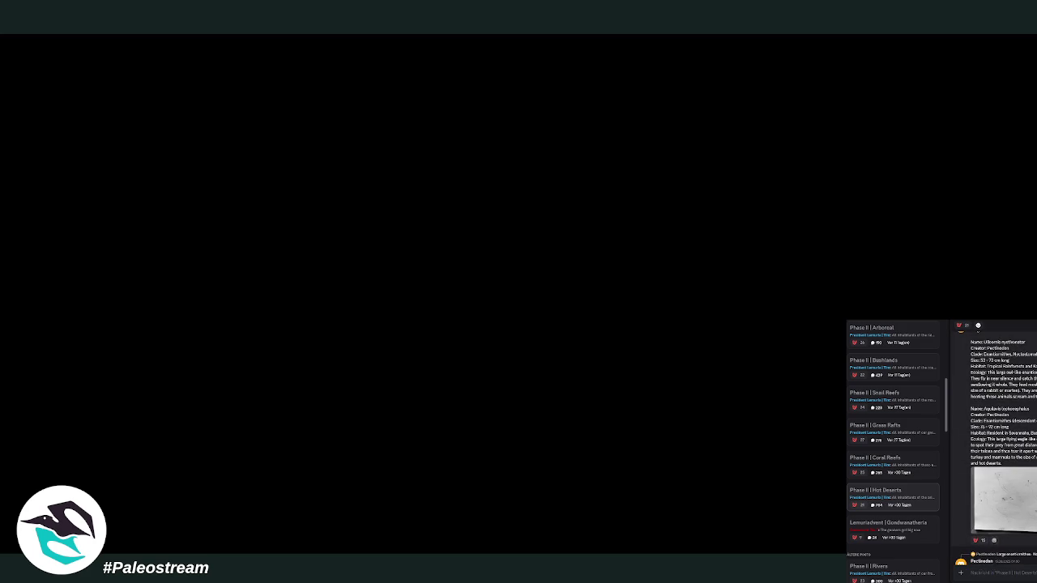
scroll(996, 445, up, 2)
scroll(996, 445, up, 2)
scroll(996, 445, up, 2)
scroll(997, 446, up, 2)
scroll(996, 446, up, 2)
scroll(996, 445, up, 2)
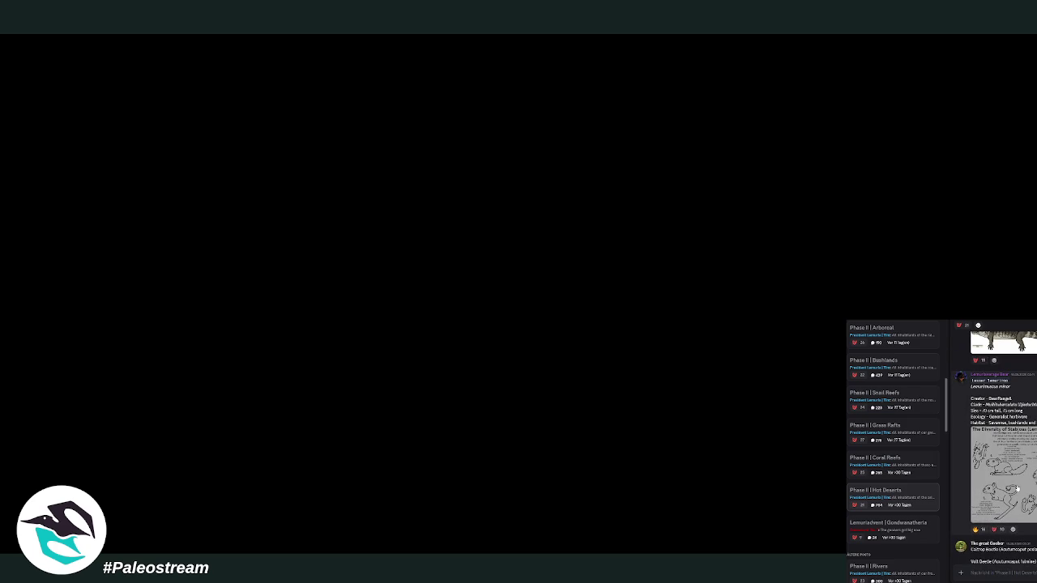
click(1017, 488)
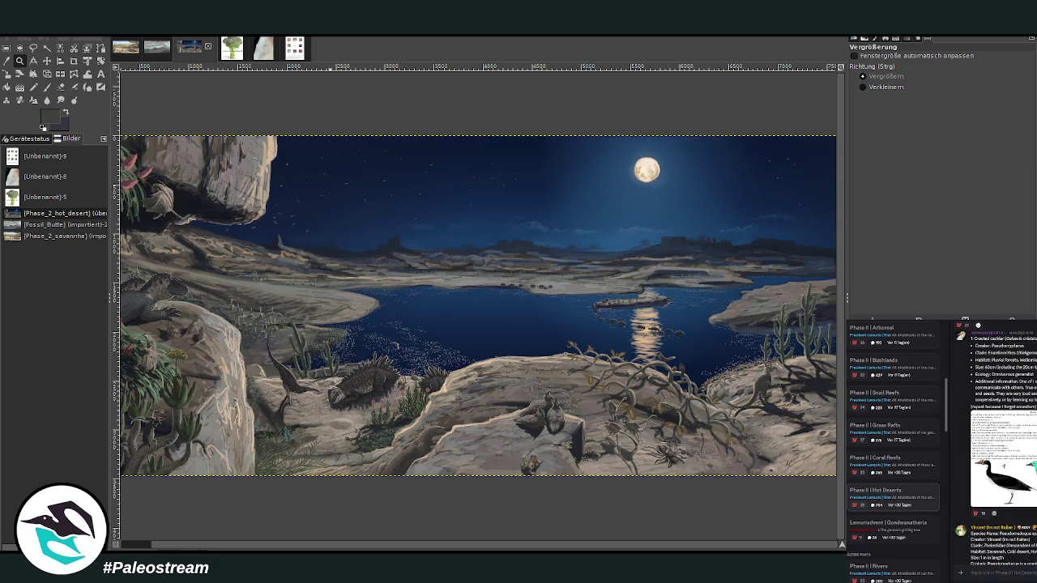
scroll(1003, 445, up, 4)
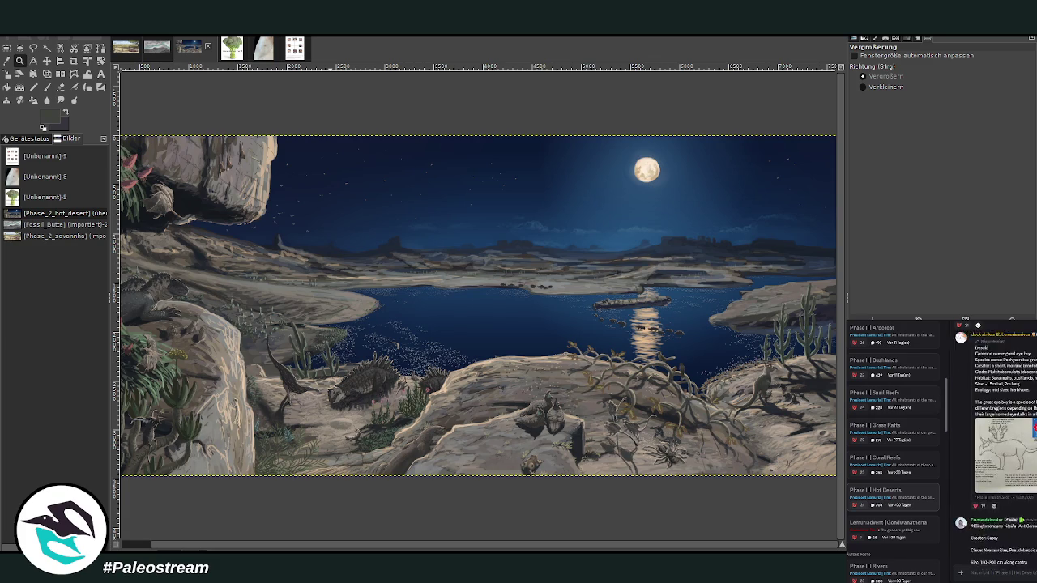
scroll(1003, 446, up, 5)
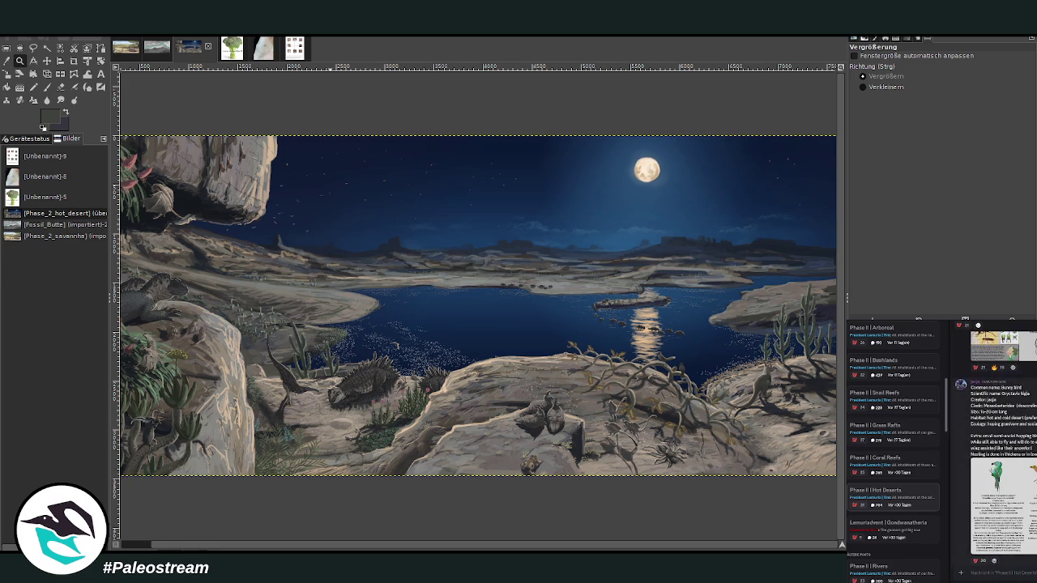
scroll(1003, 445, up, 5)
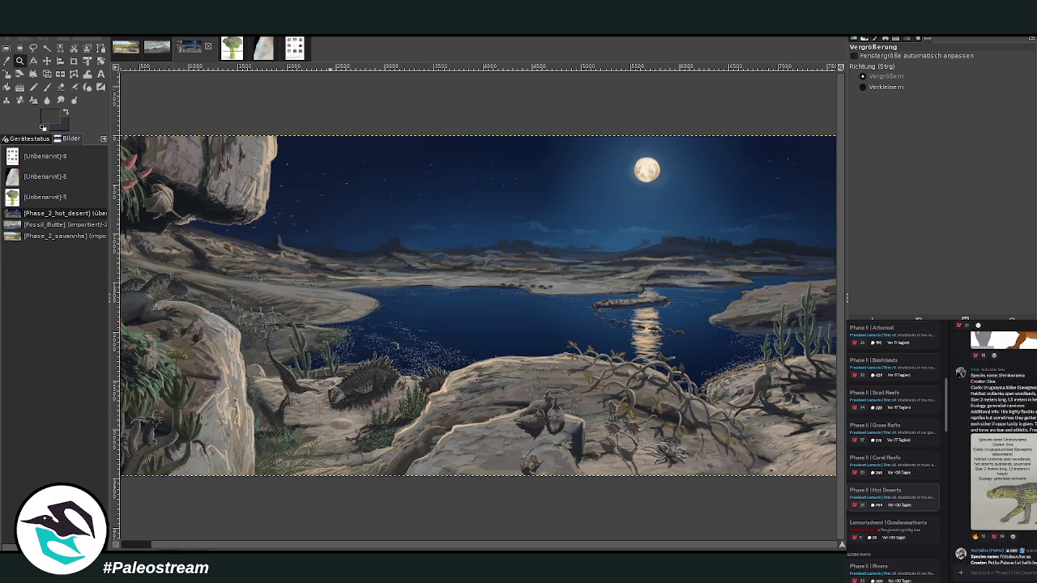
scroll(1002, 446, down, 5)
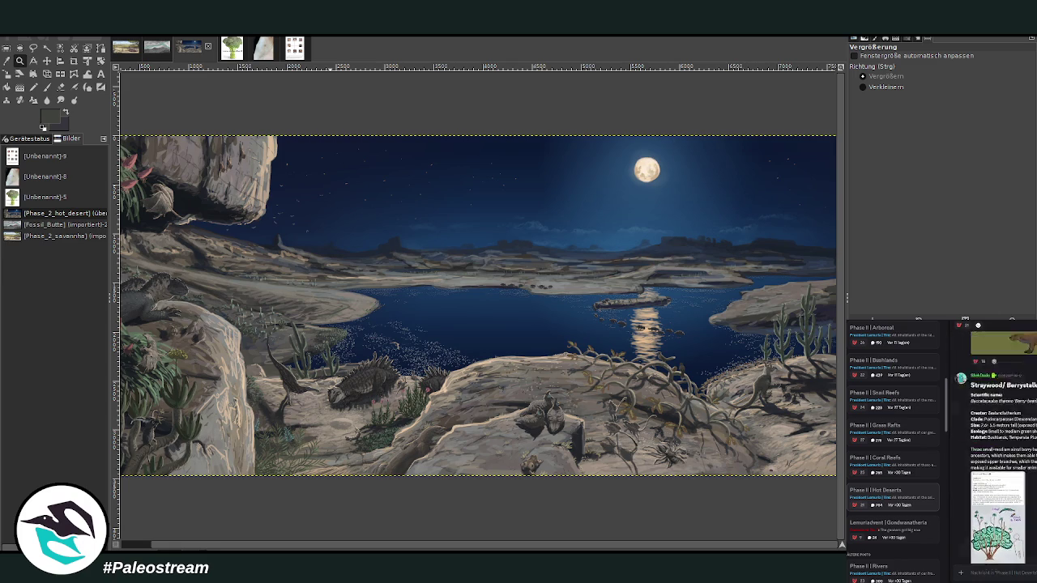
scroll(1003, 445, down, 5)
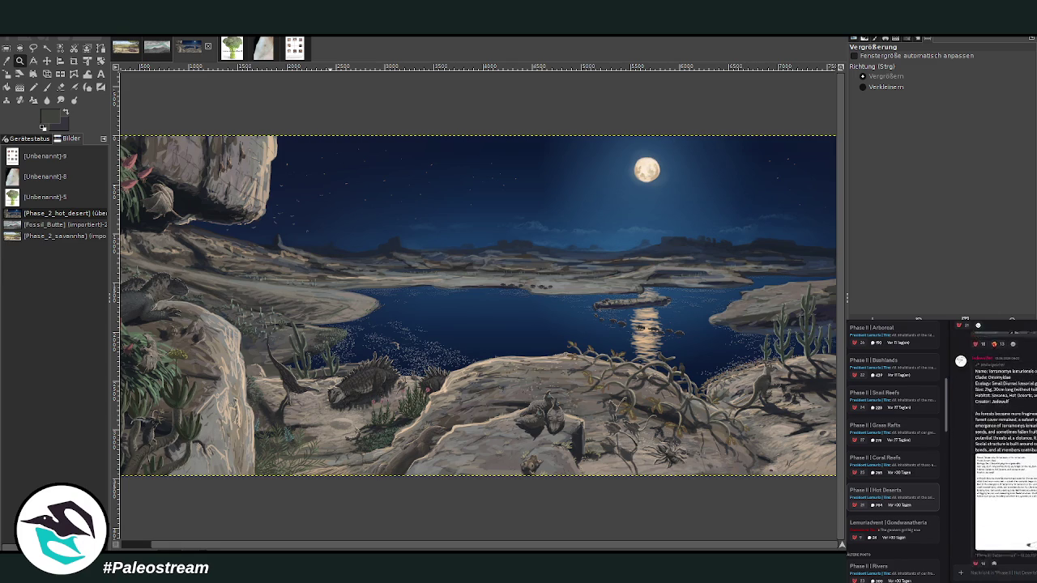
scroll(995, 446, down, 5)
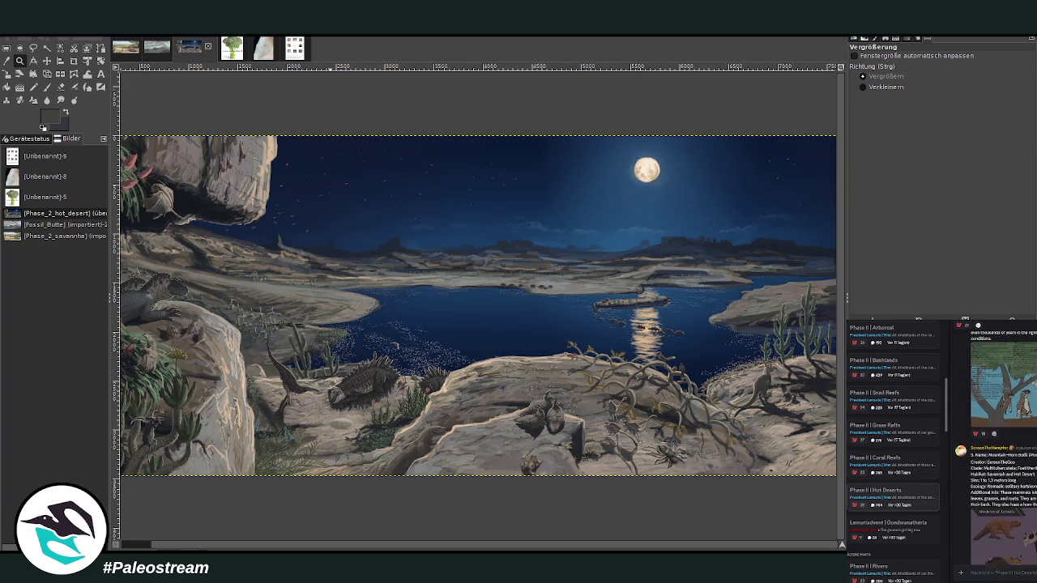
scroll(1002, 446, down, 5)
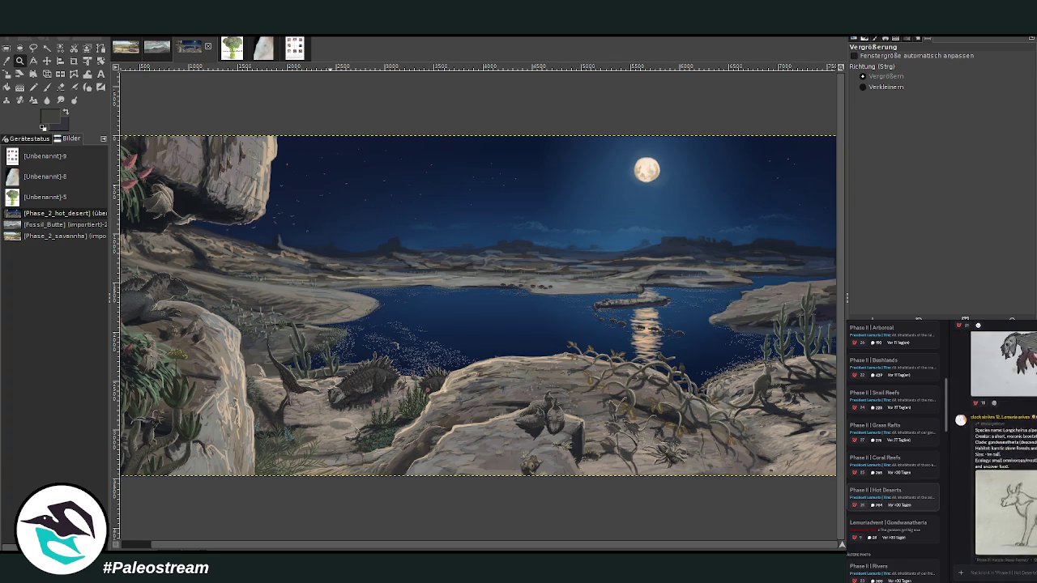
scroll(1003, 445, down, 5)
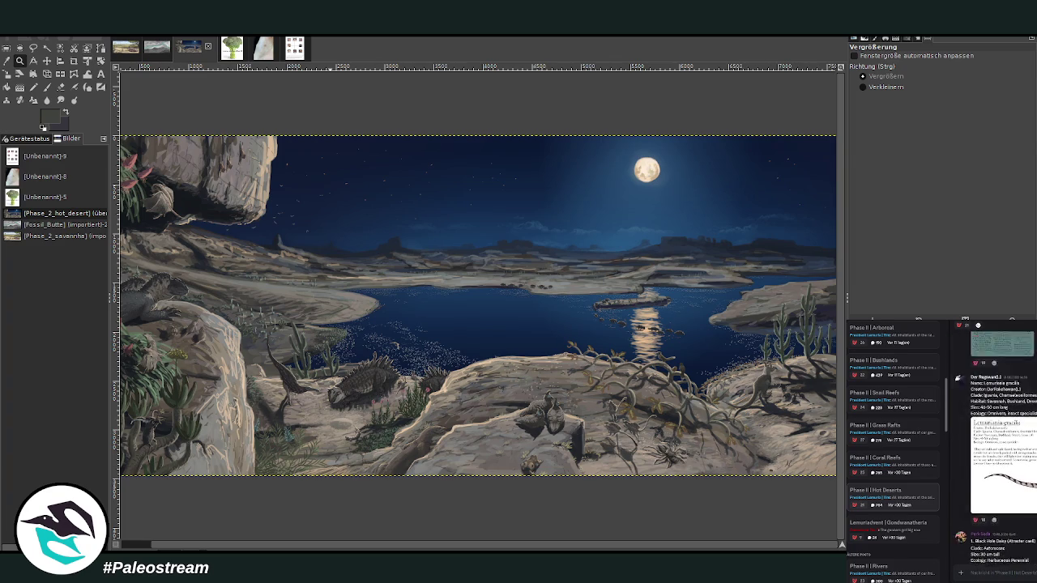
scroll(1003, 445, down, 5)
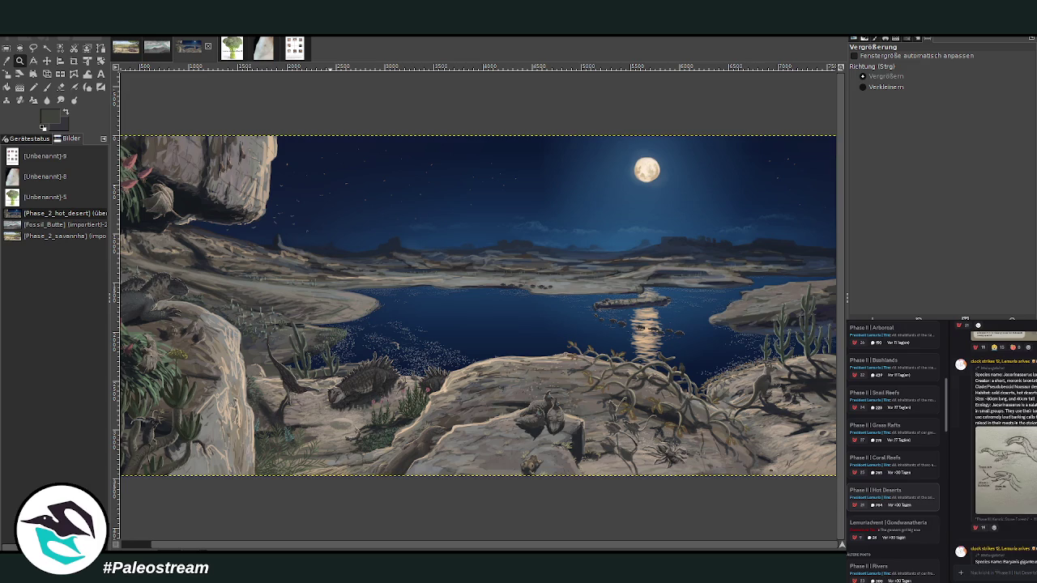
scroll(1002, 446, down, 5)
scroll(1003, 445, down, 5)
scroll(1002, 445, up, 3)
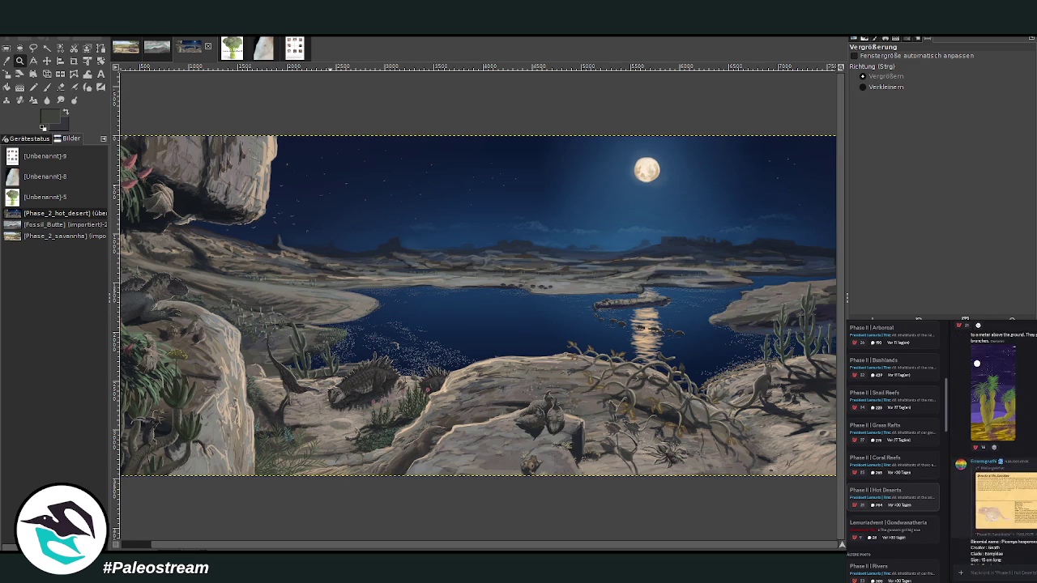
click(1005, 498)
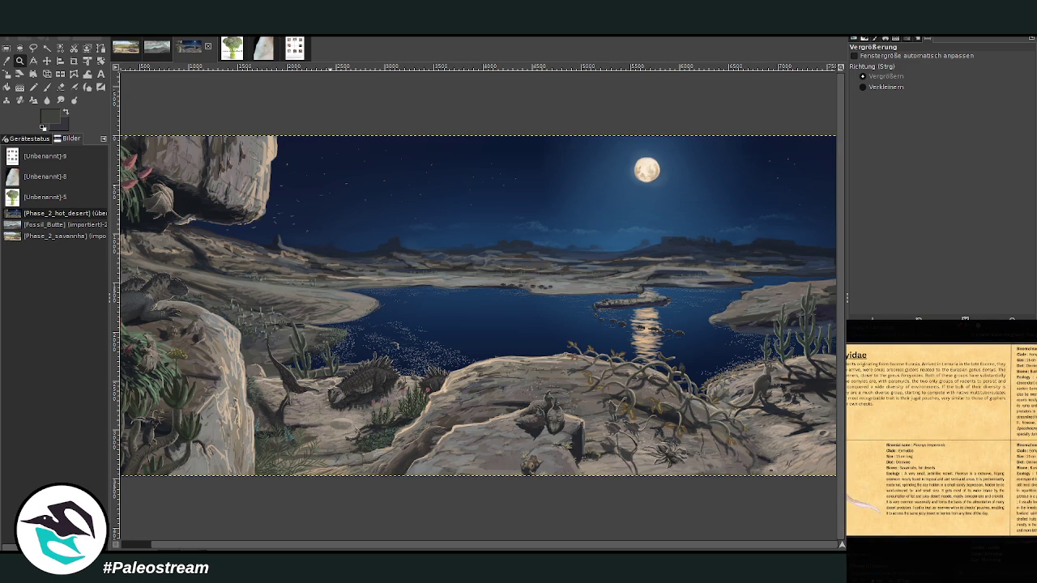
key(Escape)
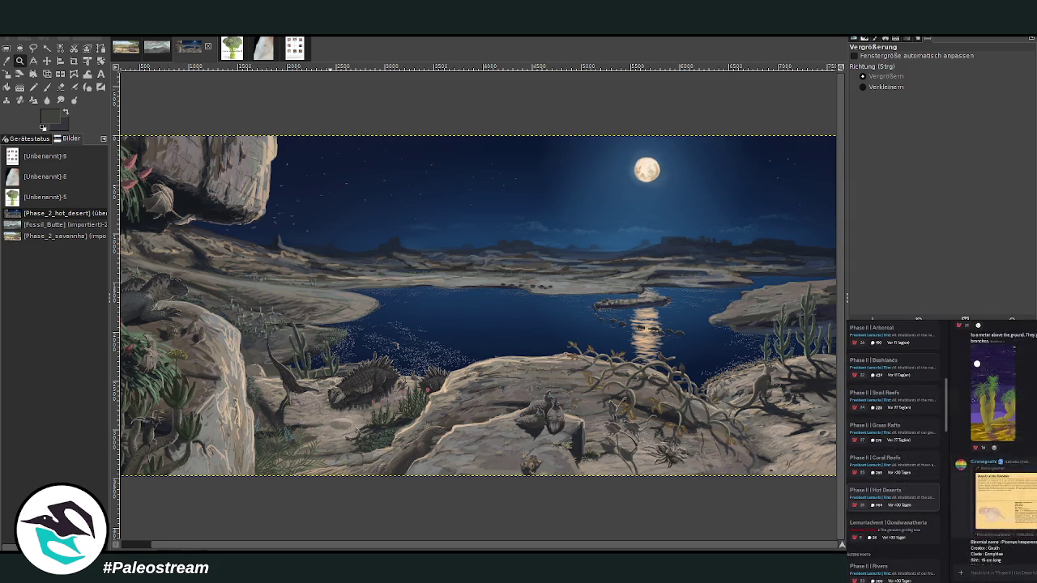
scroll(1003, 429, up, 3)
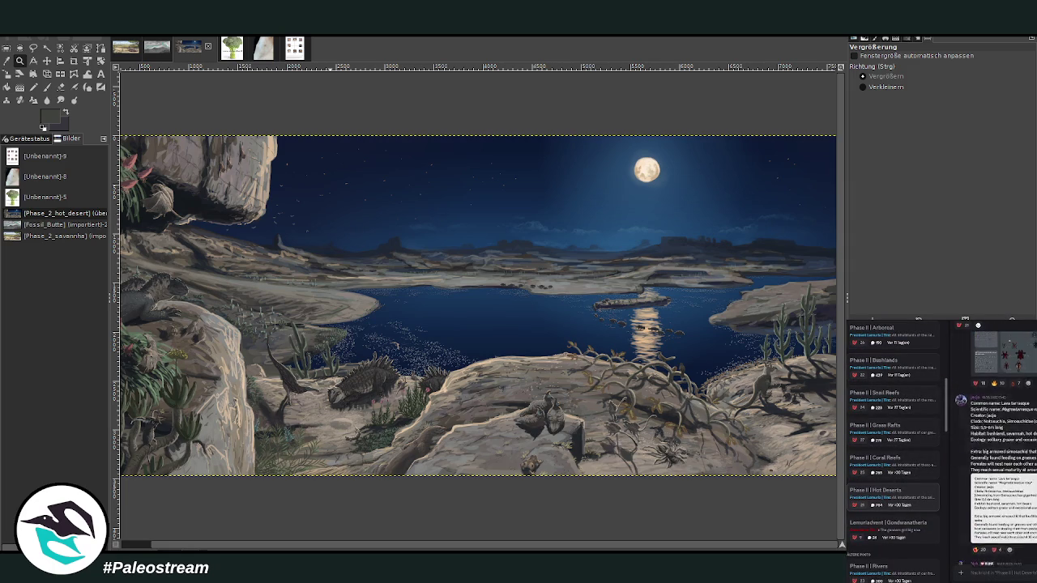
scroll(1003, 445, up, 3)
scroll(1003, 446, up, 3)
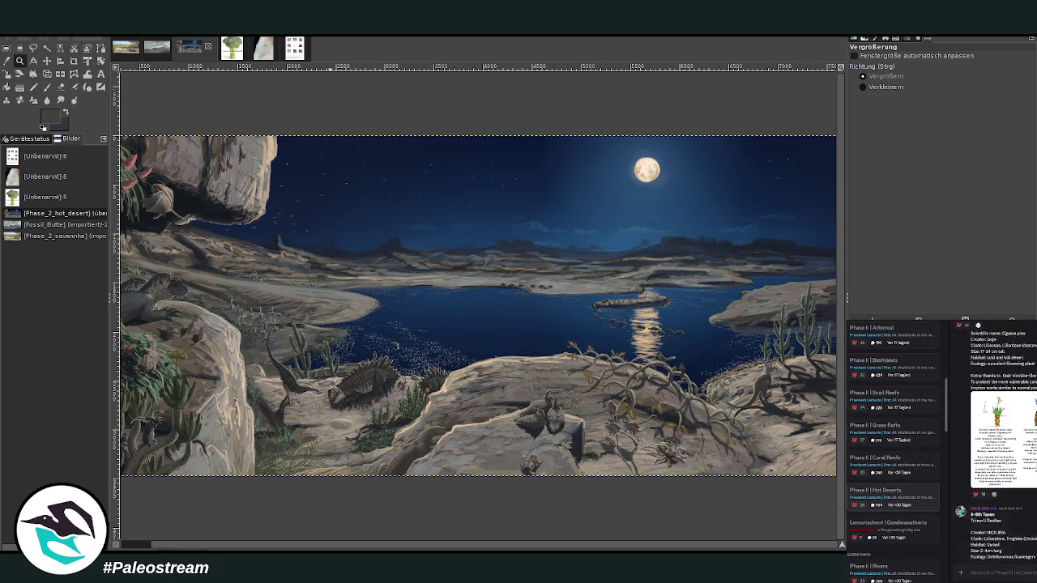
scroll(1003, 446, down, 3)
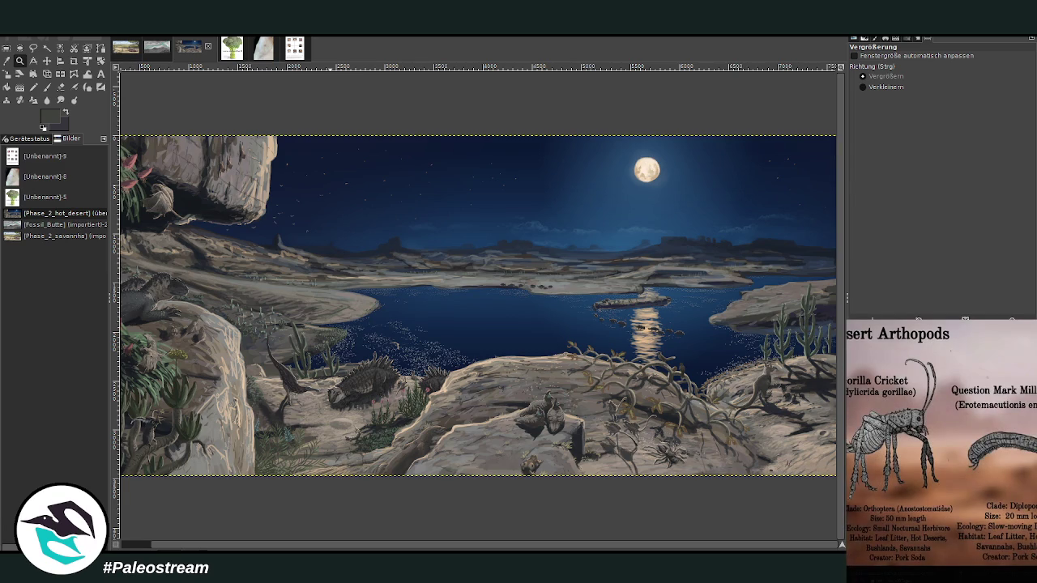
key(Escape)
scroll(1003, 446, up, 3)
scroll(1003, 445, up, 3)
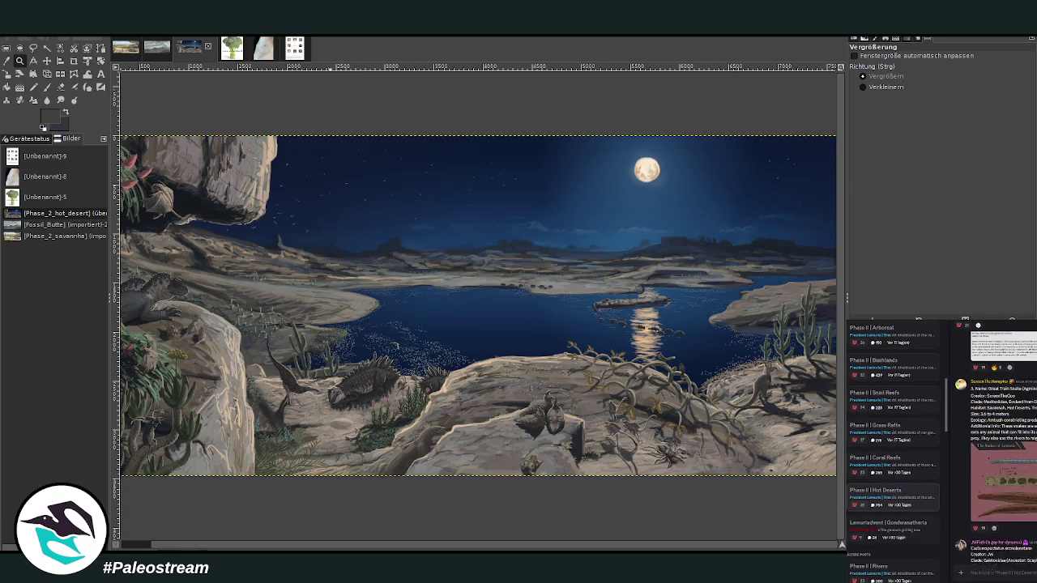
click(1011, 533)
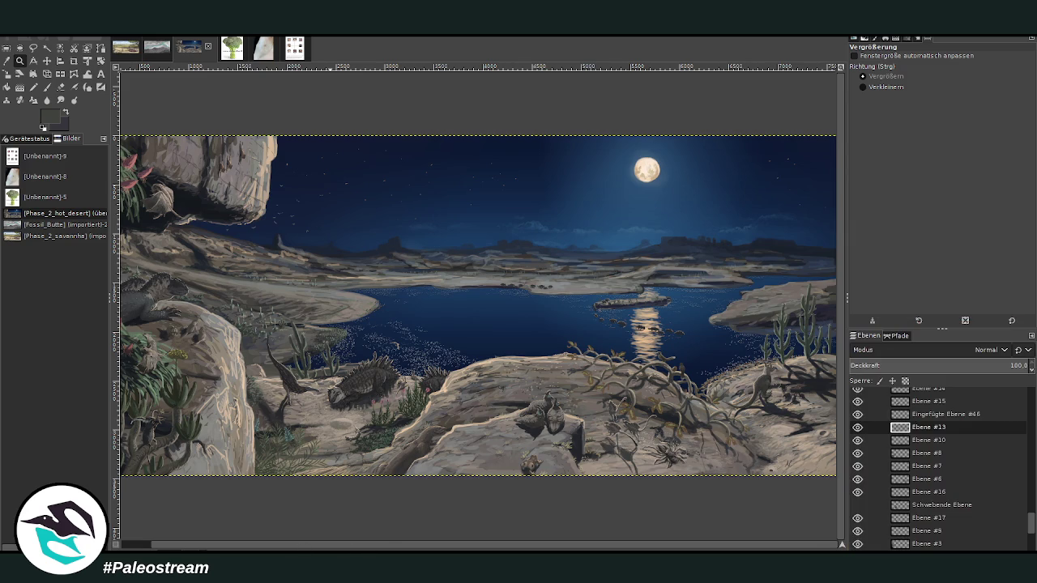
Step: Zoom into the lower-right lake and rocky foreground, then scroll up to reveal the hills
key(o)
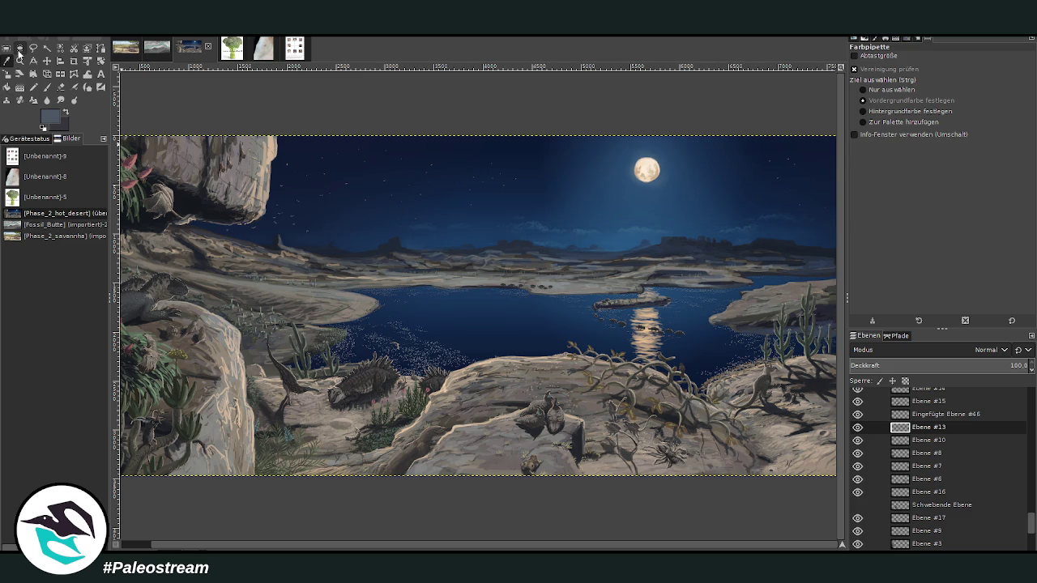
click(19, 61)
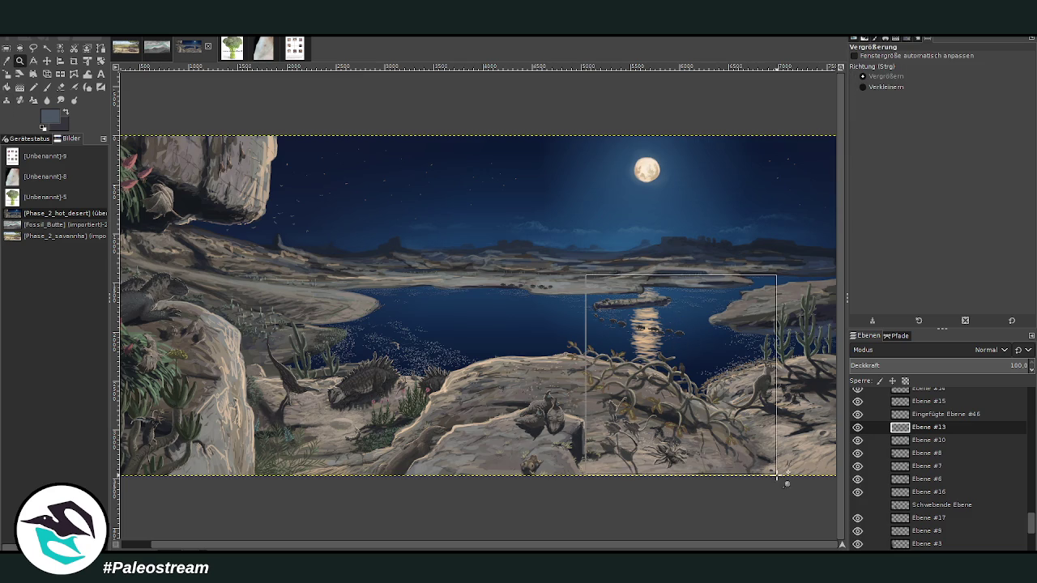
drag(585, 274, 843, 490)
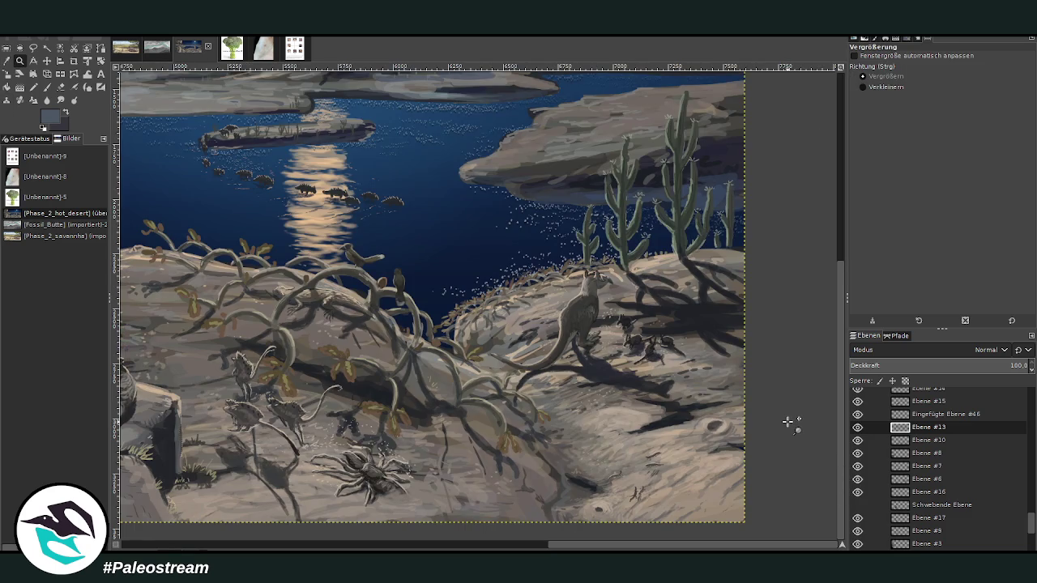
scroll(787, 421, up, 3)
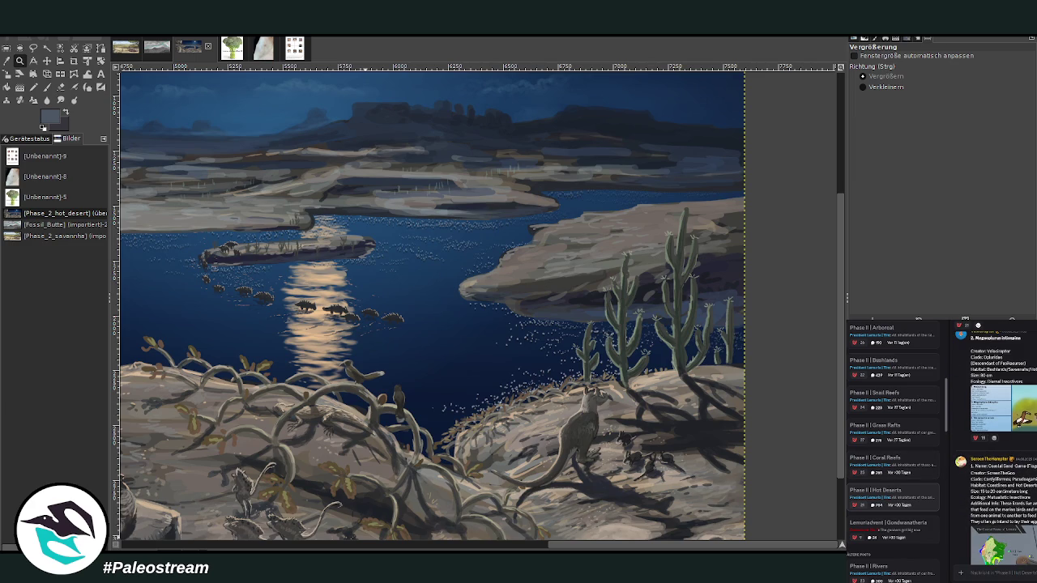
click(932, 558)
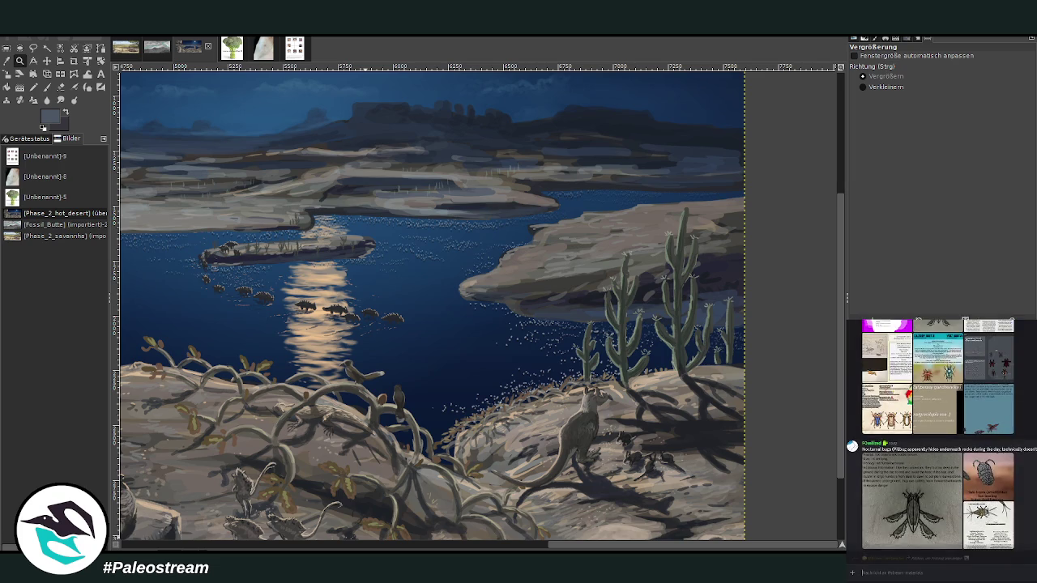
scroll(940, 525, up, 3)
scroll(940, 525, up, 3)
scroll(939, 525, up, 3)
scroll(939, 525, up, 3)
scroll(939, 524, up, 3)
scroll(940, 524, up, 3)
scroll(945, 480, up, 3)
scroll(945, 480, up, 3)
scroll(945, 479, up, 3)
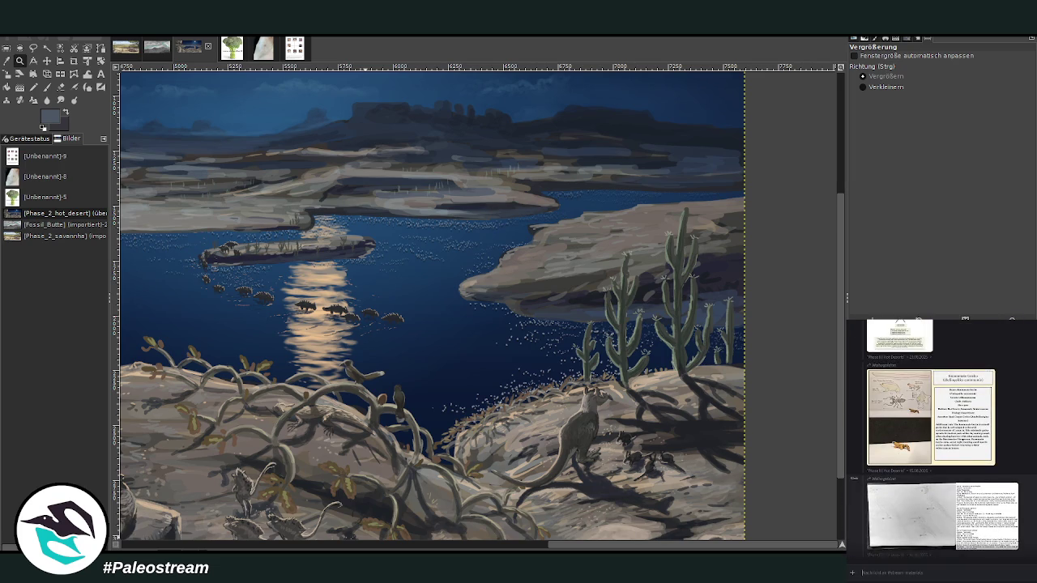
scroll(945, 480, up, 3)
scroll(945, 479, up, 3)
scroll(933, 441, up, 3)
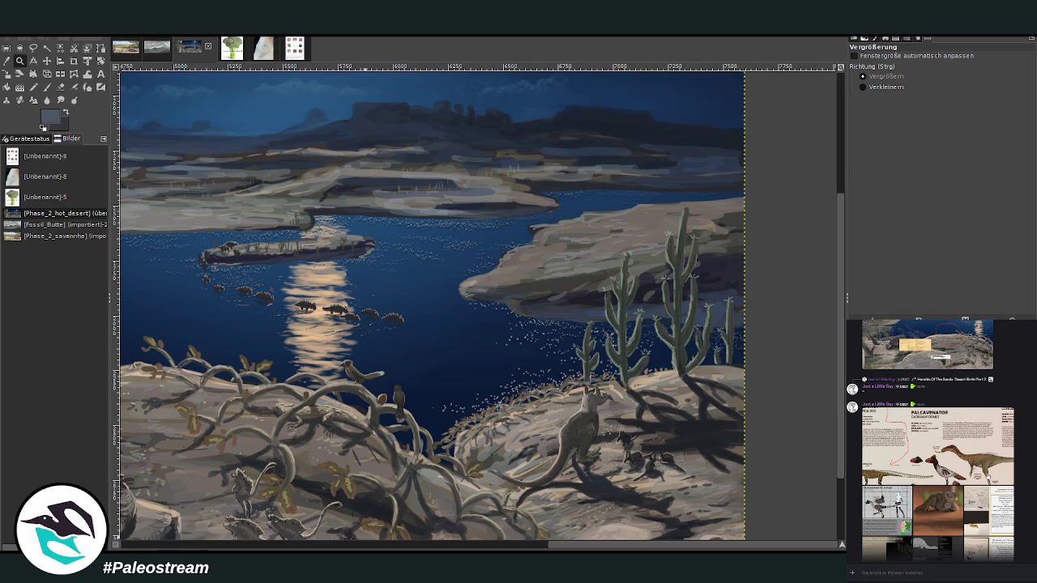
scroll(912, 442, down, 2)
scroll(913, 442, down, 2)
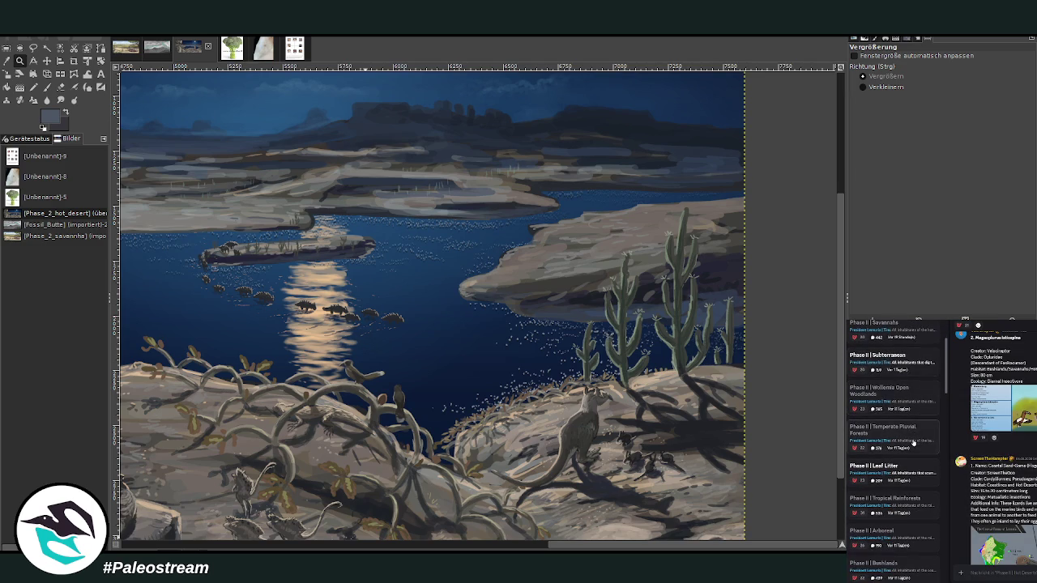
scroll(894, 420, down, 1)
scroll(893, 420, down, 1)
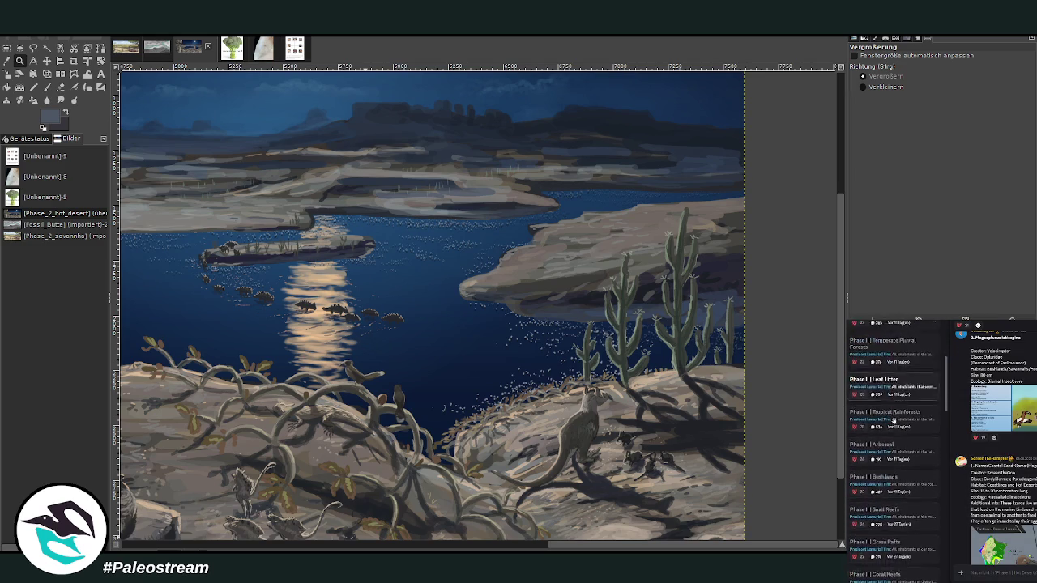
scroll(894, 419, down, 1)
scroll(894, 419, up, 2)
scroll(894, 420, up, 2)
scroll(899, 415, up, 1)
scroll(996, 445, up, 3)
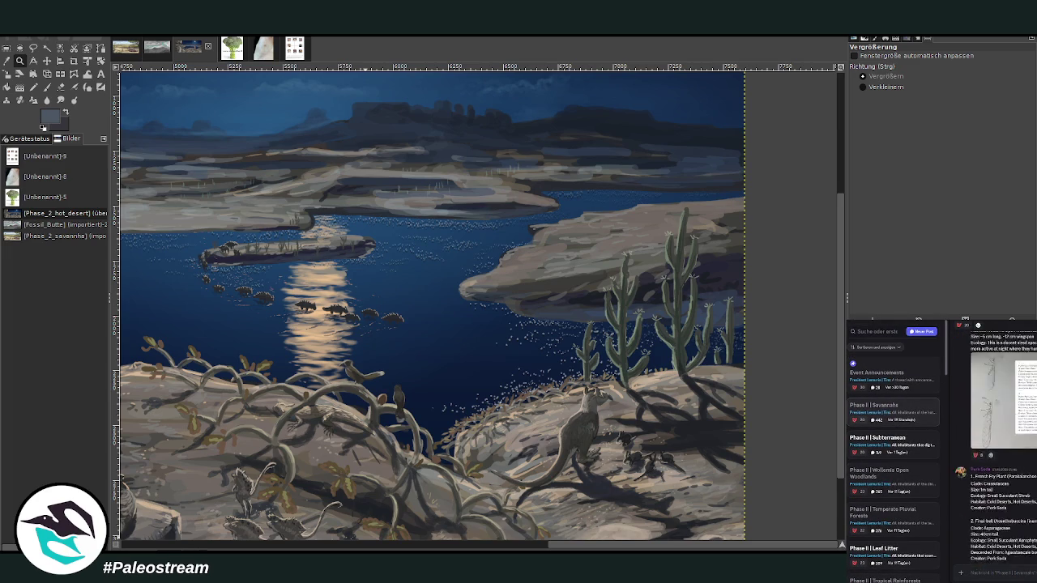
scroll(1003, 445, down, 3)
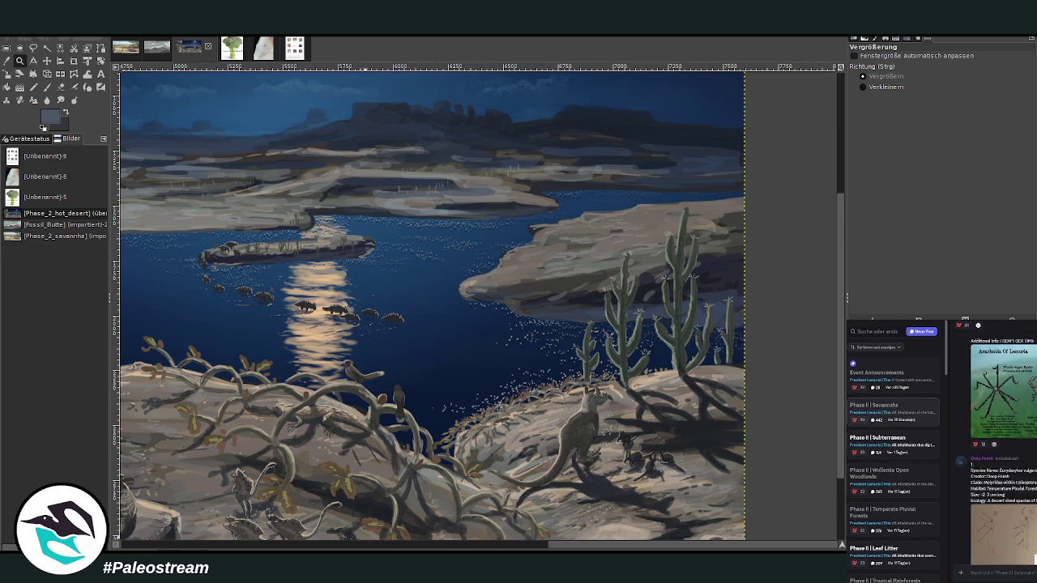
scroll(1003, 445, down, 2)
scroll(1002, 445, down, 2)
scroll(1003, 446, down, 3)
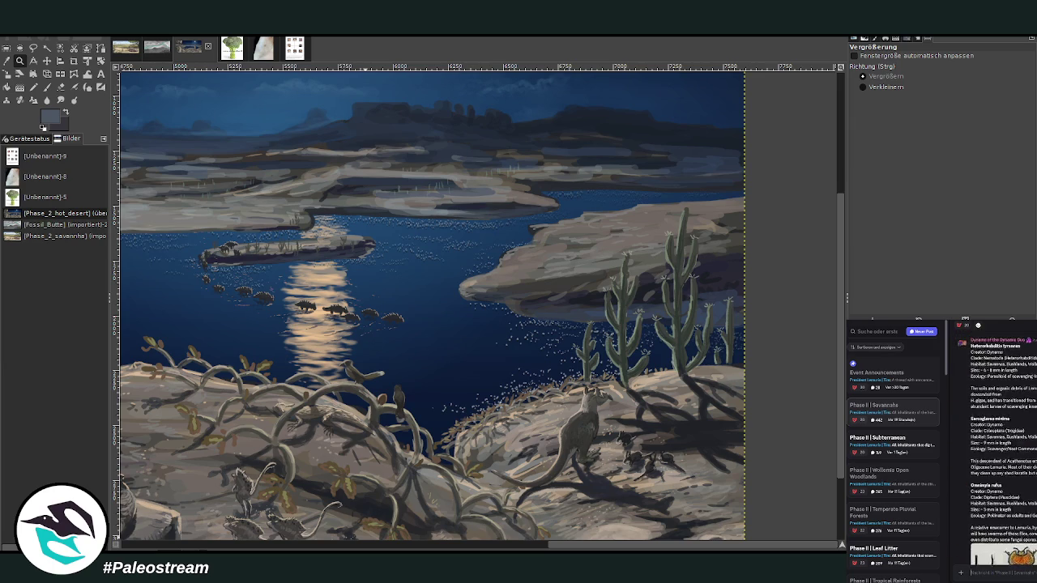
scroll(1003, 445, down, 2)
scroll(1003, 446, down, 2)
scroll(1003, 445, down, 2)
scroll(1003, 446, down, 5)
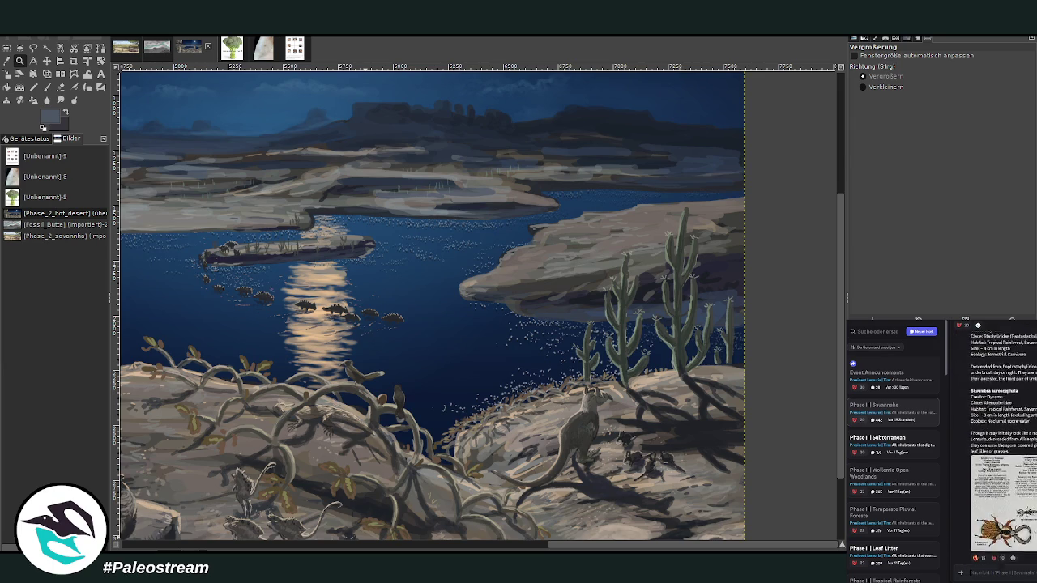
scroll(1003, 445, down, 5)
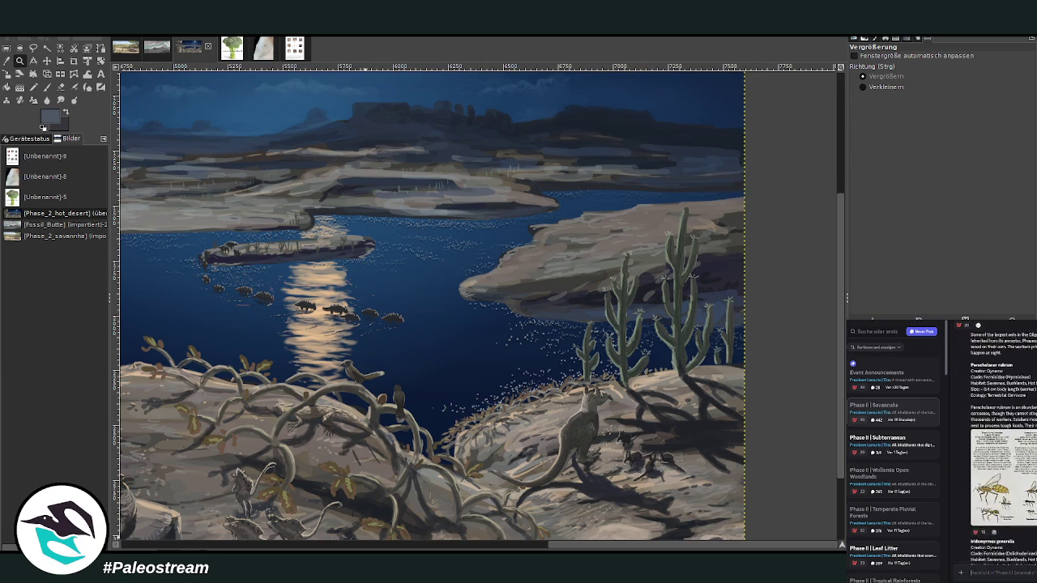
scroll(1003, 446, down, 5)
scroll(1003, 446, down, 5)
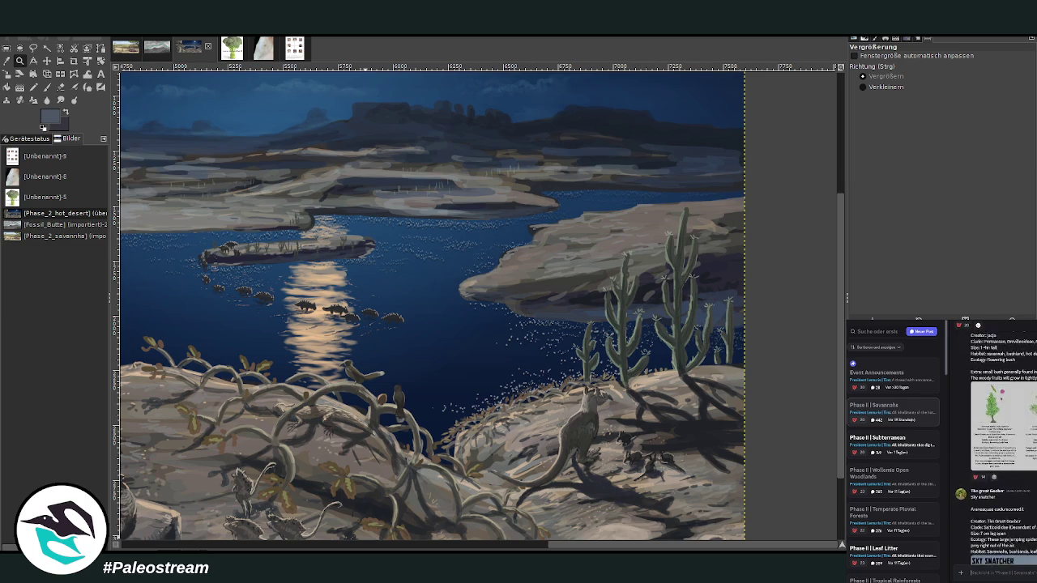
scroll(1002, 445, down, 5)
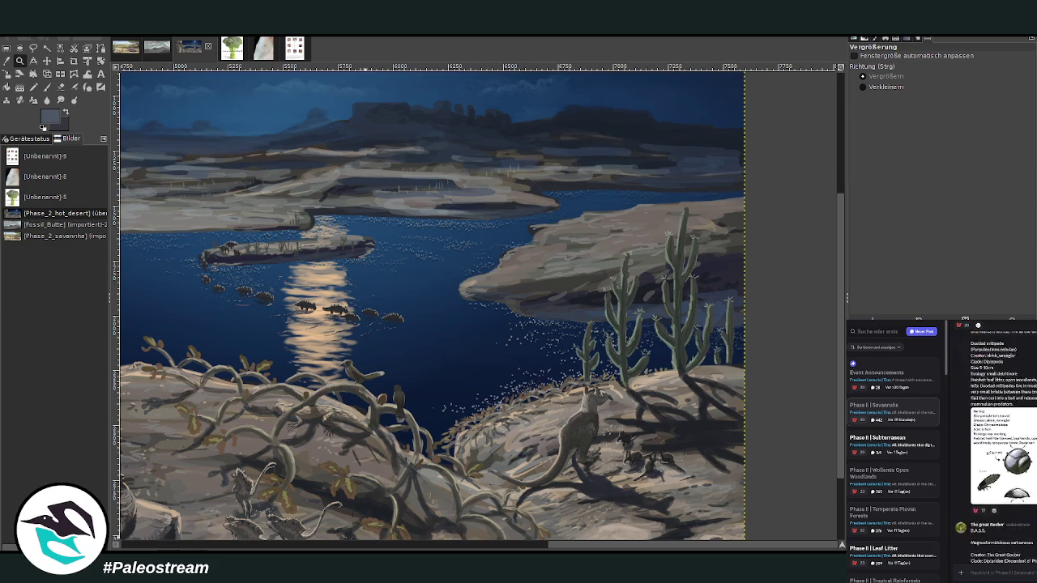
scroll(1003, 446, up, 3)
scroll(1003, 446, down, 5)
scroll(1003, 445, down, 5)
scroll(1003, 446, down, 5)
scroll(1003, 446, down, 5)
scroll(1002, 446, down, 5)
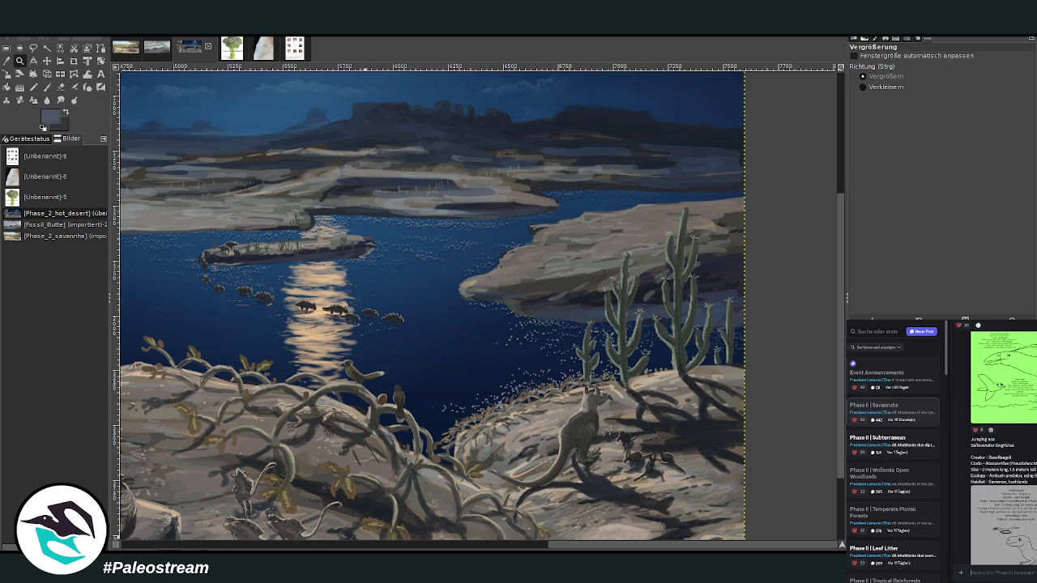
scroll(1003, 446, down, 3)
scroll(1002, 446, down, 3)
scroll(1003, 446, down, 3)
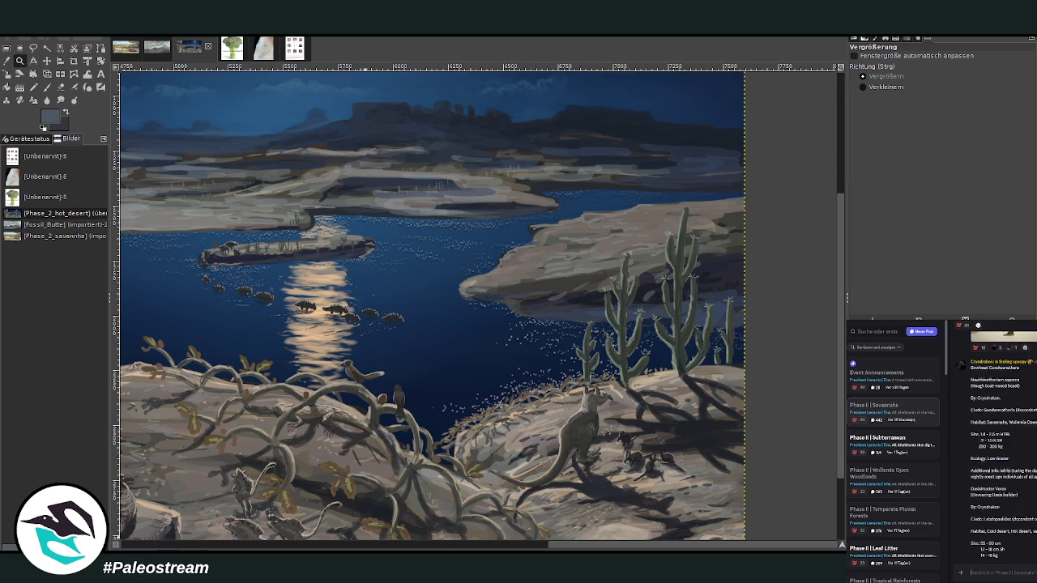
scroll(1002, 445, down, 3)
scroll(1003, 445, down, 3)
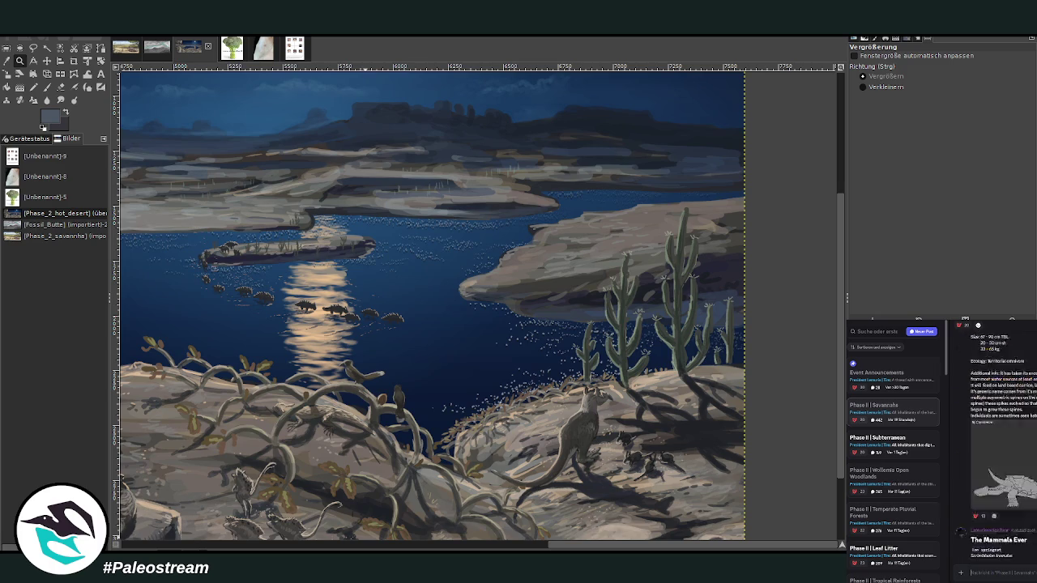
scroll(1003, 446, down, 3)
scroll(1003, 445, down, 3)
scroll(1003, 445, down, 3)
scroll(1003, 446, down, 3)
scroll(1002, 445, down, 2)
scroll(1003, 445, down, 3)
scroll(1002, 445, down, 3)
scroll(1003, 445, down, 3)
scroll(1003, 445, down, 3)
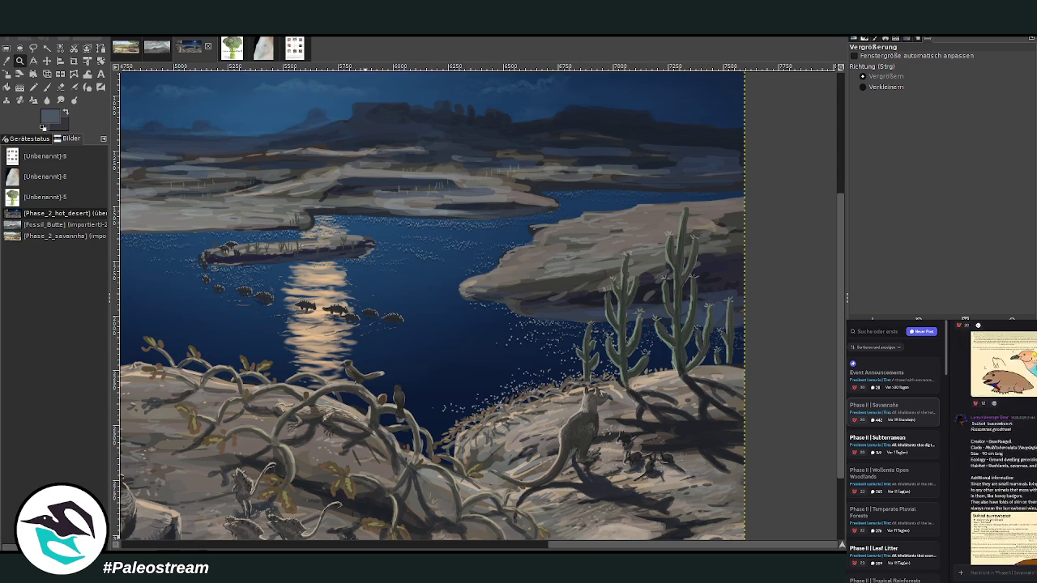
scroll(1003, 446, down, 3)
scroll(1003, 445, down, 3)
scroll(1003, 445, down, 2)
scroll(1003, 445, down, 3)
scroll(1002, 446, down, 3)
scroll(1003, 446, down, 3)
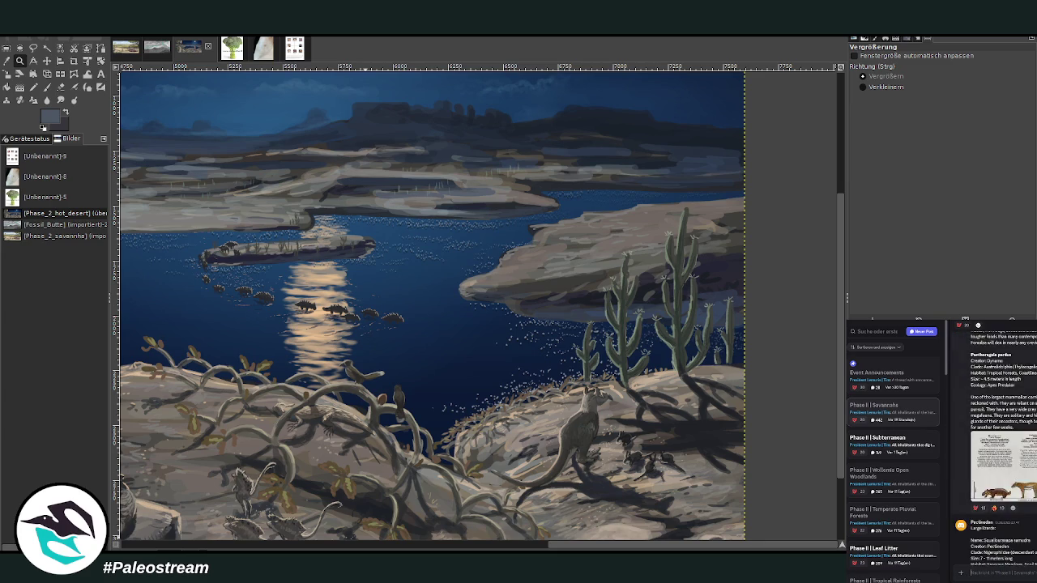
scroll(1002, 446, down, 3)
scroll(1003, 445, down, 3)
scroll(1003, 445, down, 3)
scroll(1003, 446, down, 3)
scroll(1003, 445, down, 3)
scroll(1003, 445, down, 3)
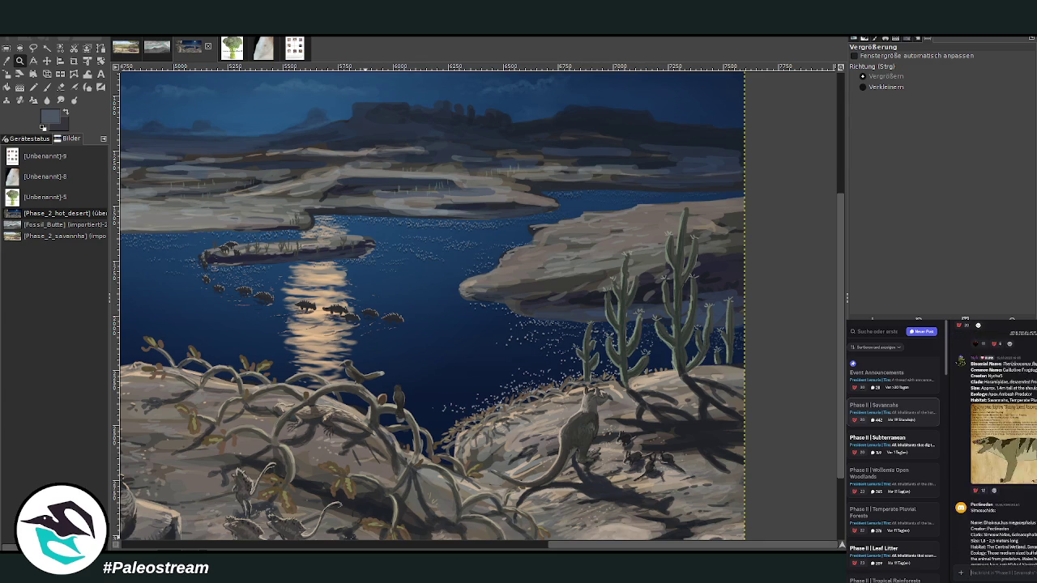
scroll(1003, 445, down, 3)
scroll(1003, 445, down, 3)
scroll(1003, 445, down, 3)
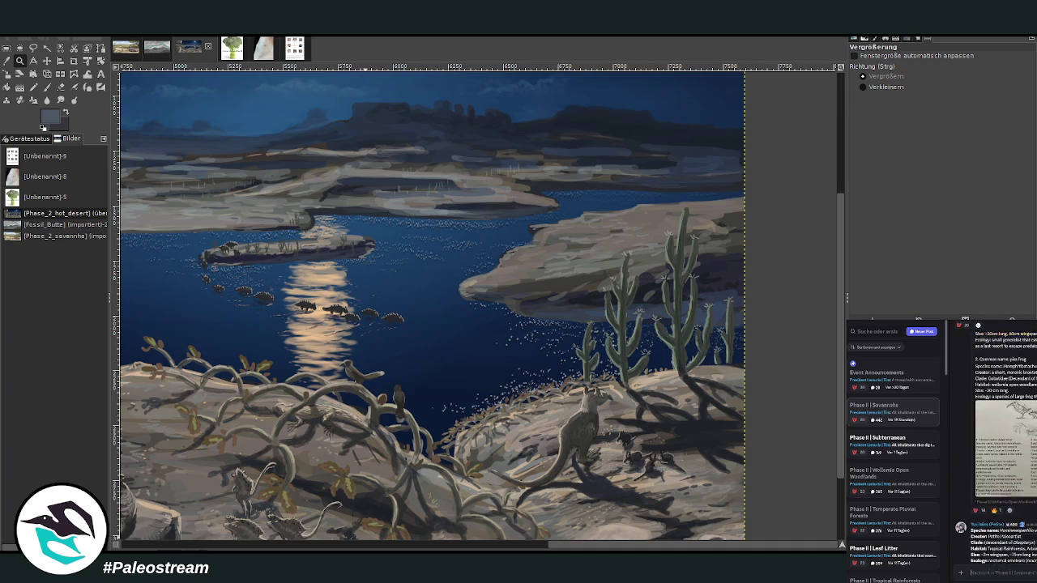
scroll(1003, 445, down, 3)
scroll(1002, 445, down, 3)
scroll(1003, 445, down, 3)
scroll(1003, 445, down, 3)
scroll(1002, 446, down, 3)
scroll(1003, 446, down, 3)
scroll(1003, 445, down, 3)
scroll(1003, 445, down, 3)
scroll(1003, 445, down, 3)
scroll(1002, 445, down, 3)
scroll(1003, 446, down, 3)
scroll(1003, 446, up, 3)
scroll(1003, 445, down, 3)
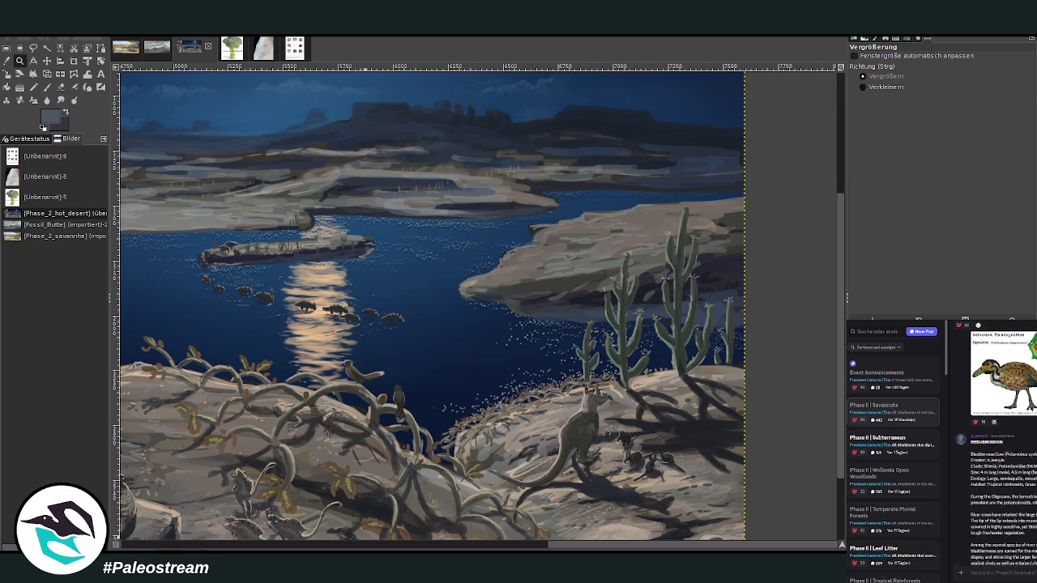
scroll(1003, 445, down, 3)
scroll(1003, 445, down, 3)
scroll(1003, 446, up, 3)
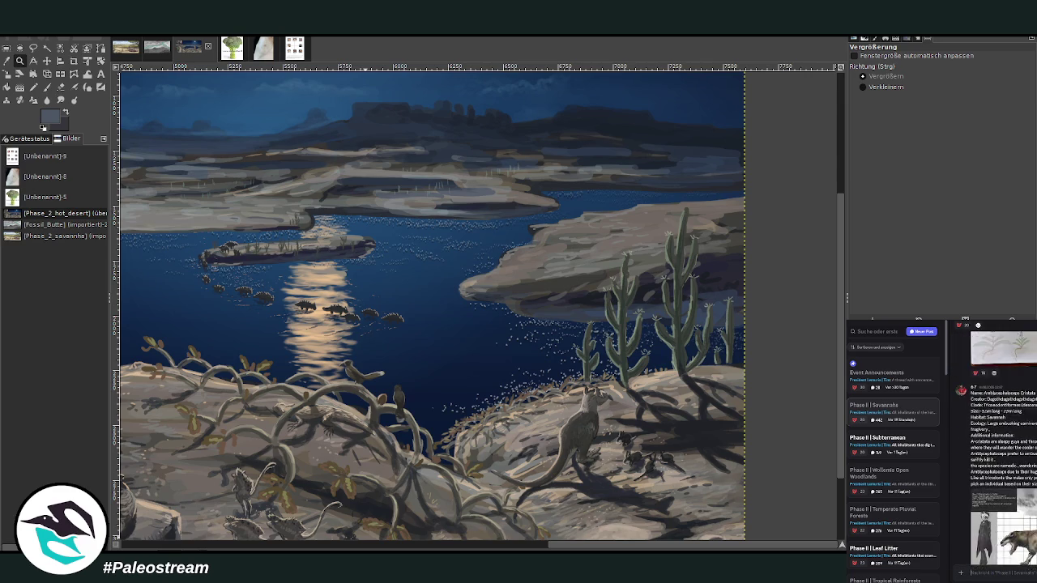
scroll(1002, 445, down, 3)
scroll(1003, 446, down, 3)
scroll(1003, 446, down, 3)
scroll(1002, 446, down, 3)
scroll(1003, 445, up, 3)
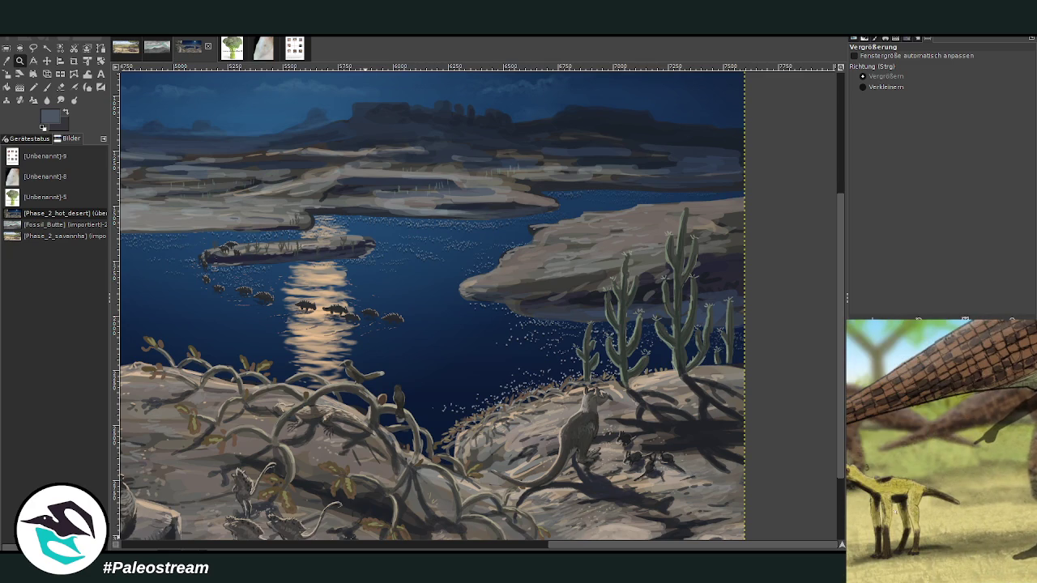
right_click(936, 520)
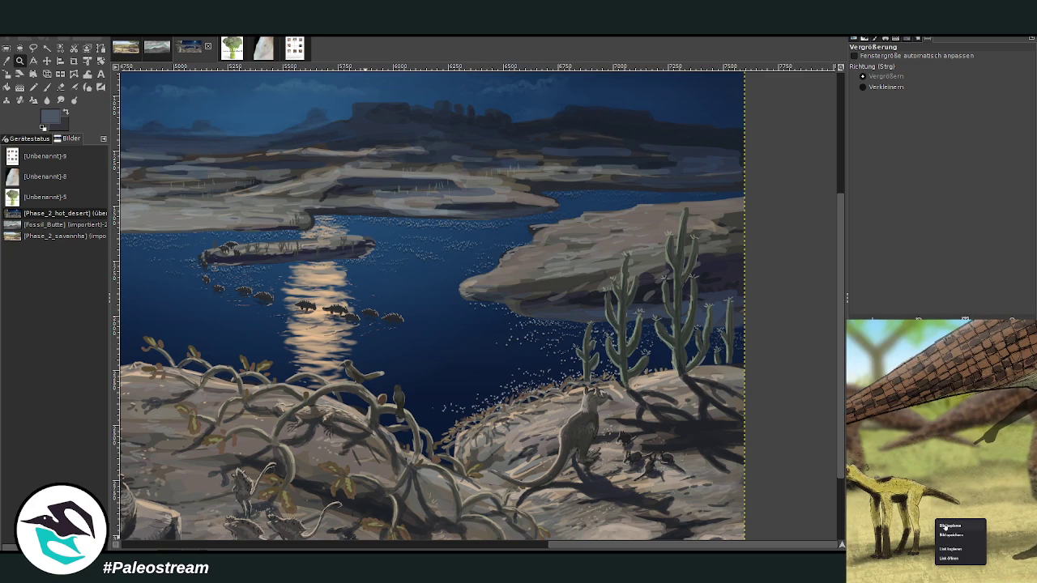
click(945, 527)
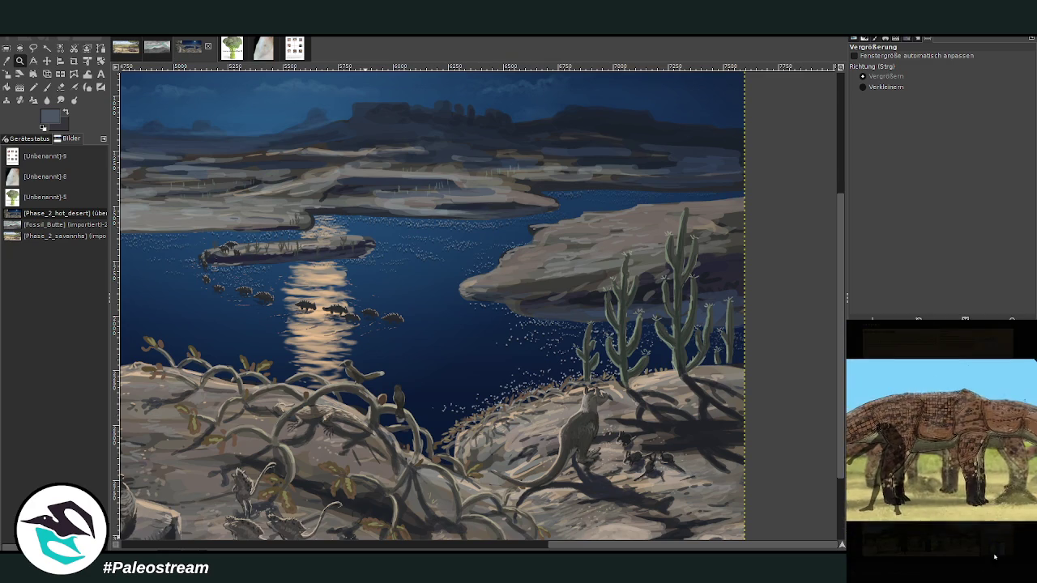